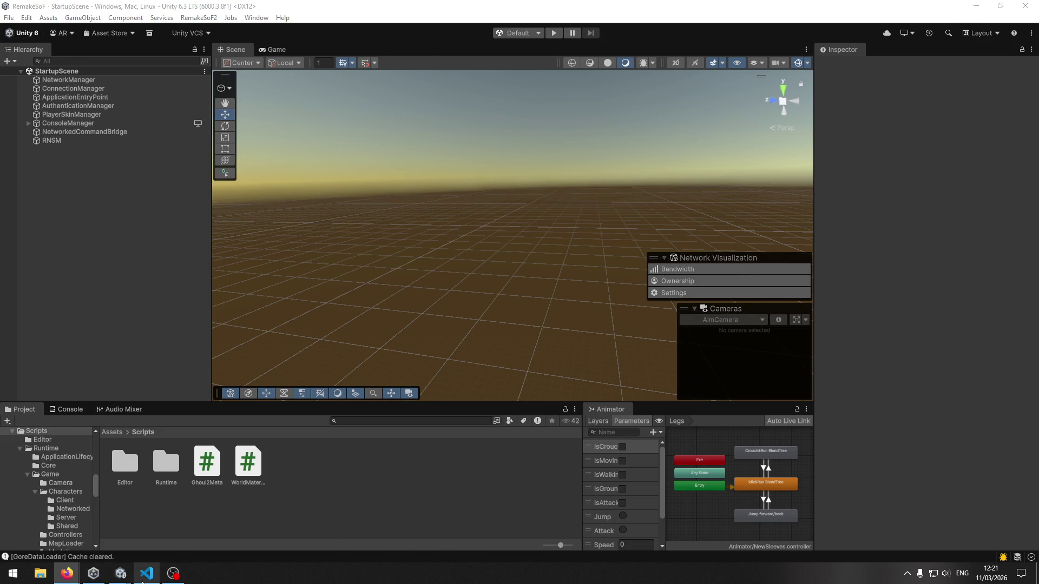
# Step: Open MapLoader.cs from the MapLoader folder in VS Code, skim LoadMapAsync, then return to Unity
pyautogui.click(146, 573)
pyautogui.scroll(-2, 113, 271)
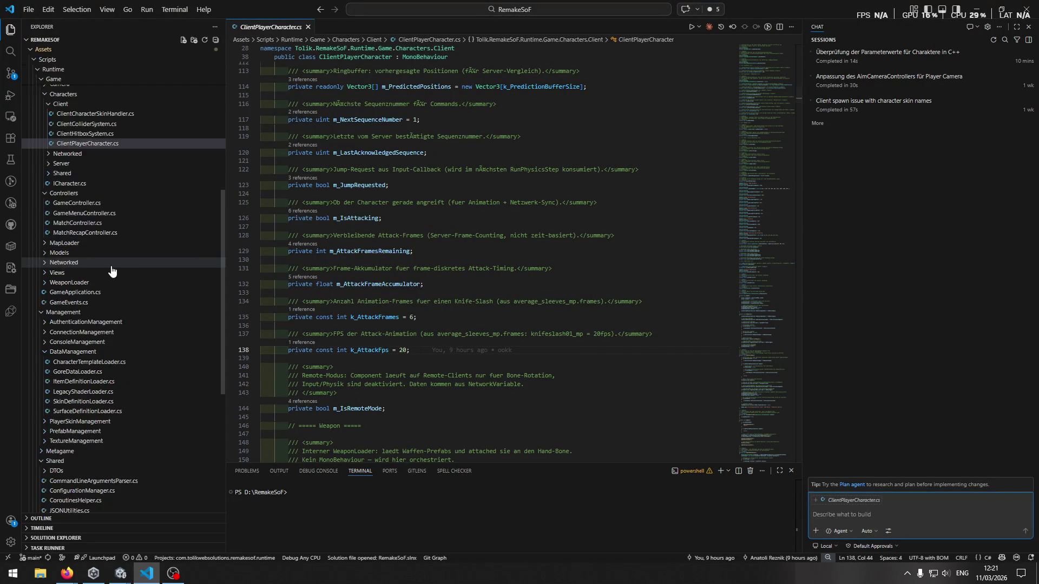
pyautogui.click(78, 245)
pyautogui.click(76, 252)
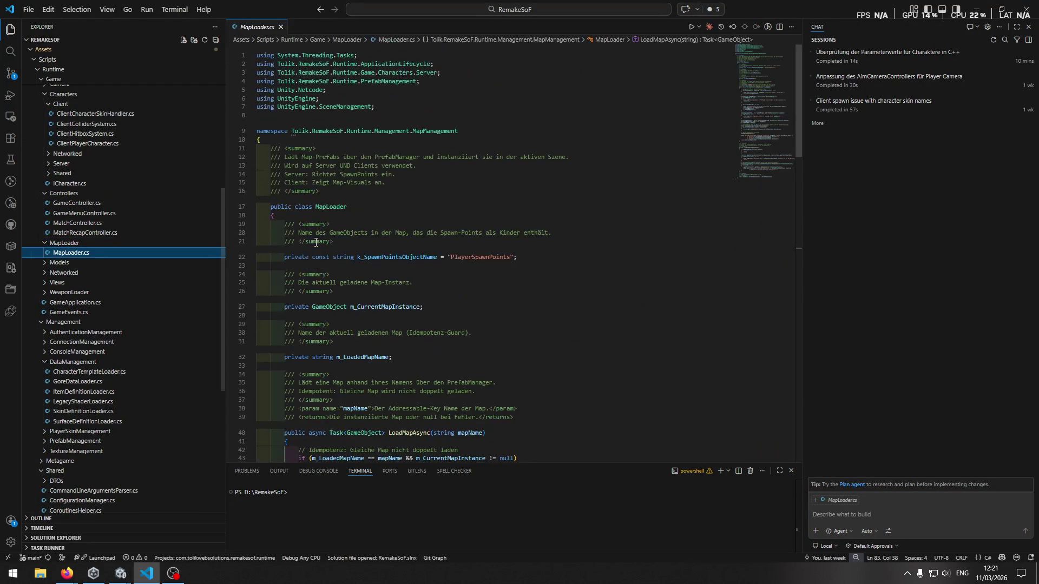
pyautogui.scroll(-10, 316, 242)
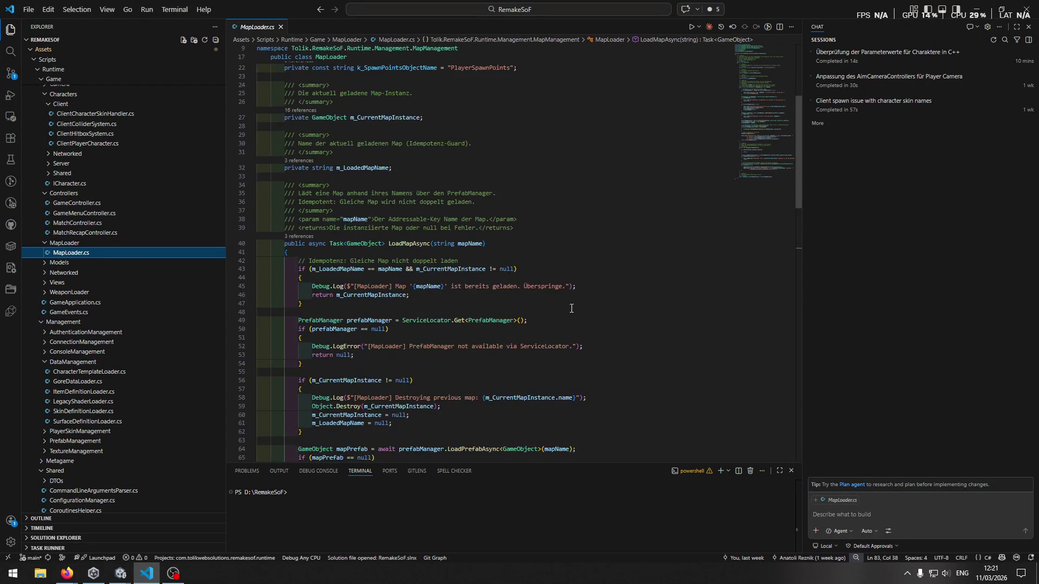
pyautogui.scroll(5, 480, 363)
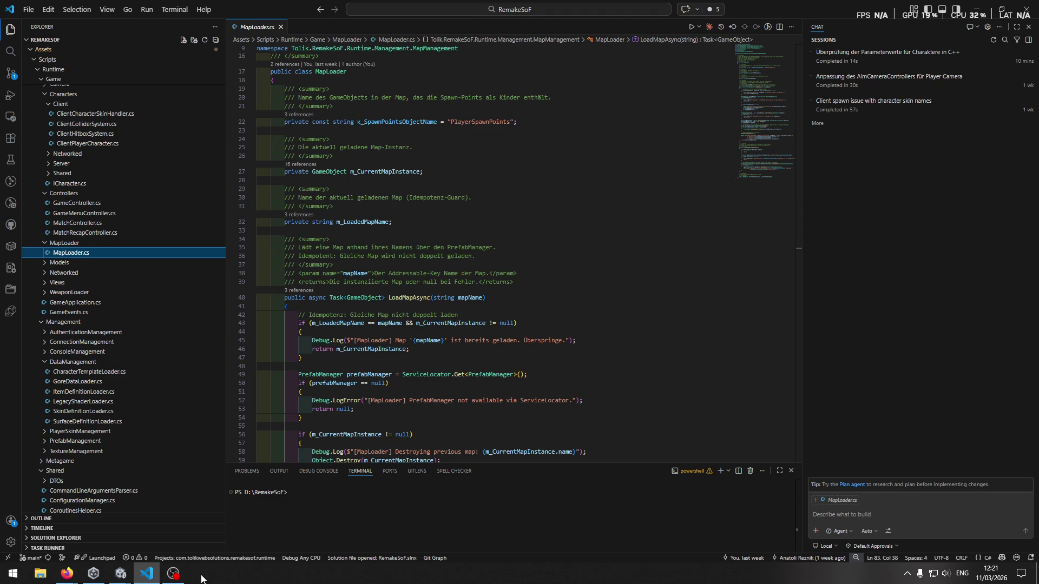
pyautogui.moveTo(120, 573)
pyautogui.click(81, 514)
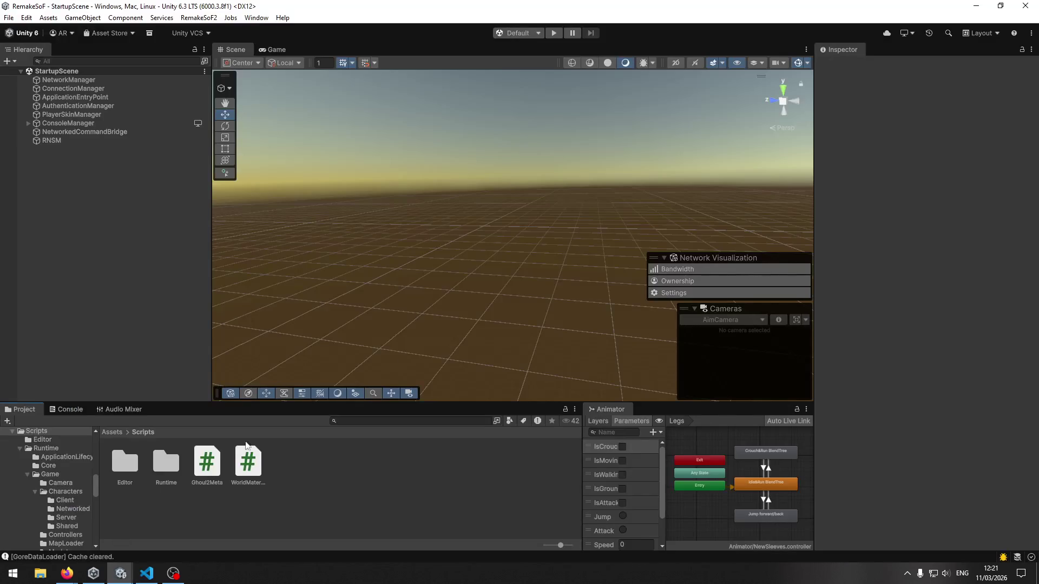
# Step: Enter play mode, show the Console, and log in with a username and password
pyautogui.click(554, 33)
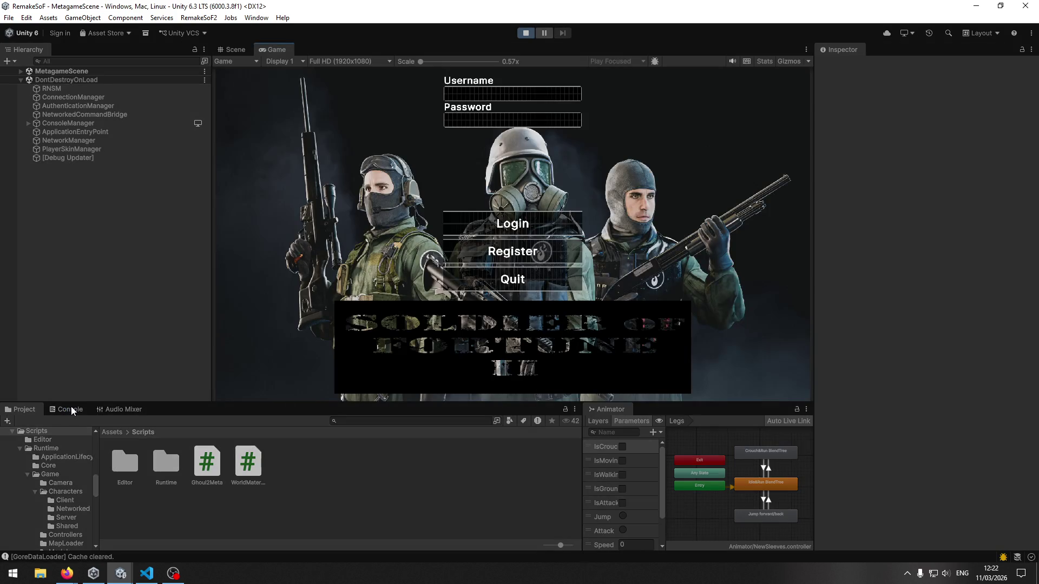
pyautogui.click(70, 409)
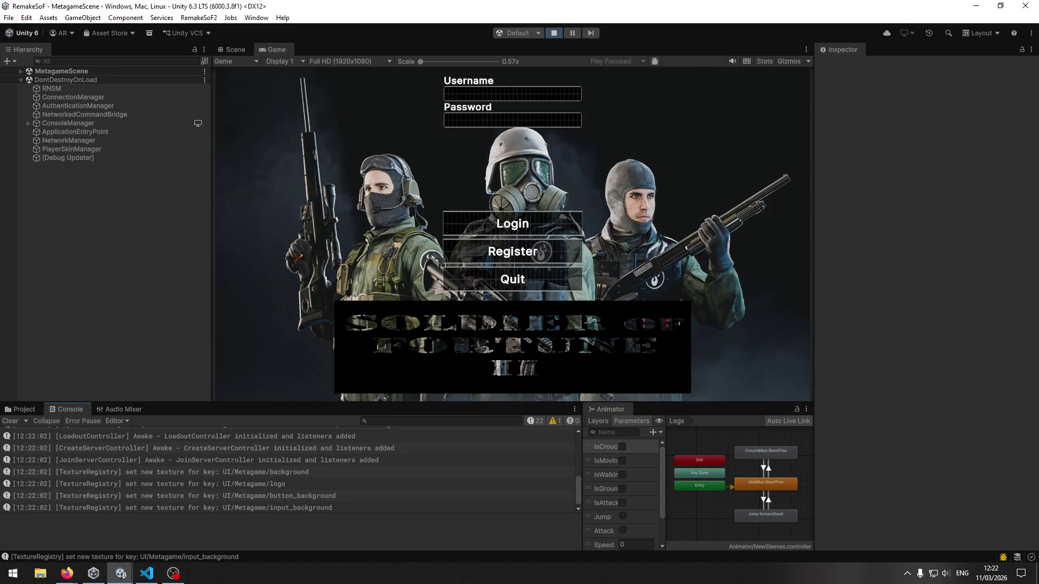
pyautogui.hotkey('alt', 'Tab')
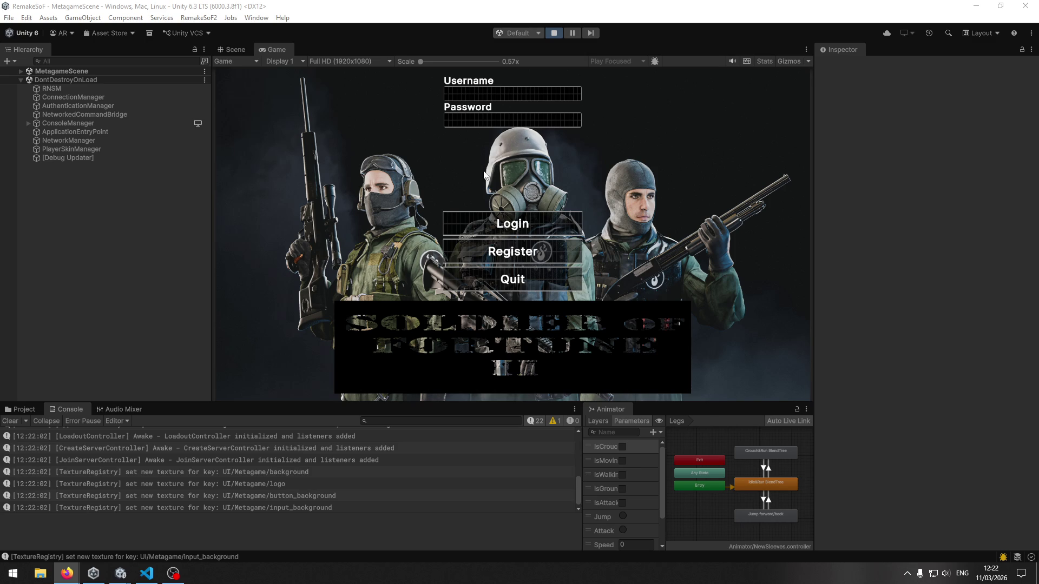
pyautogui.click(513, 95)
pyautogui.write('qdwqwd')
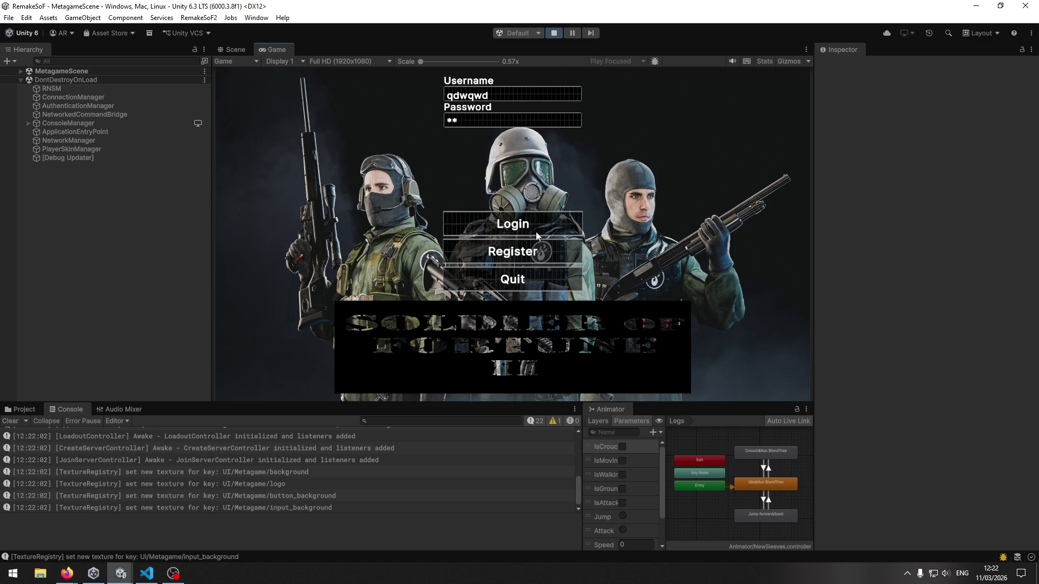
pyautogui.click(538, 236)
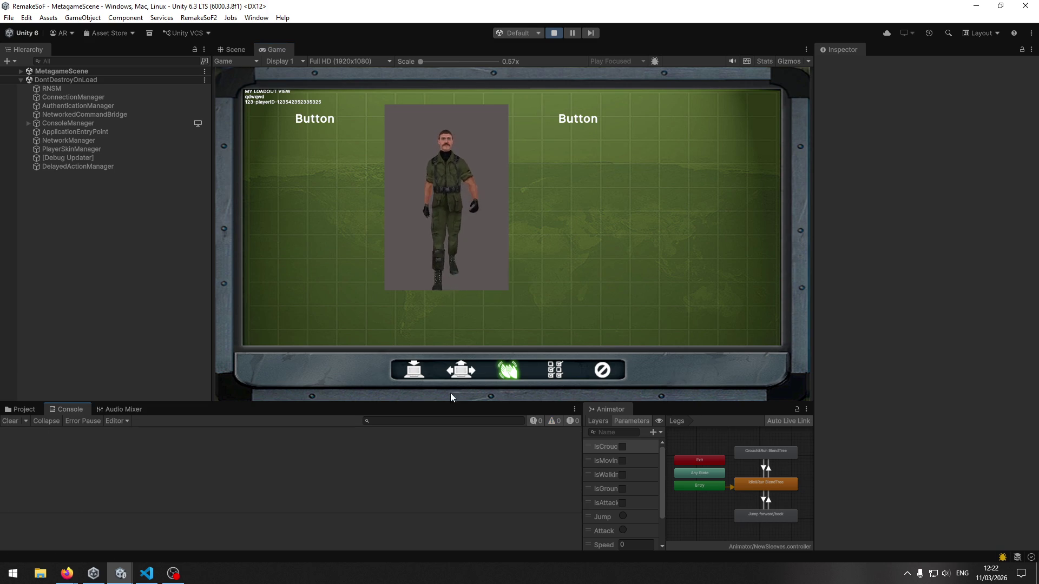
# Step: Cycle through the character outfits until the white nurse outfit is selected
pyautogui.click(599, 119)
pyautogui.click(599, 118)
pyautogui.click(599, 118)
pyautogui.click(598, 118)
pyautogui.click(311, 120)
pyautogui.click(311, 120)
pyautogui.click(313, 120)
pyautogui.click(313, 120)
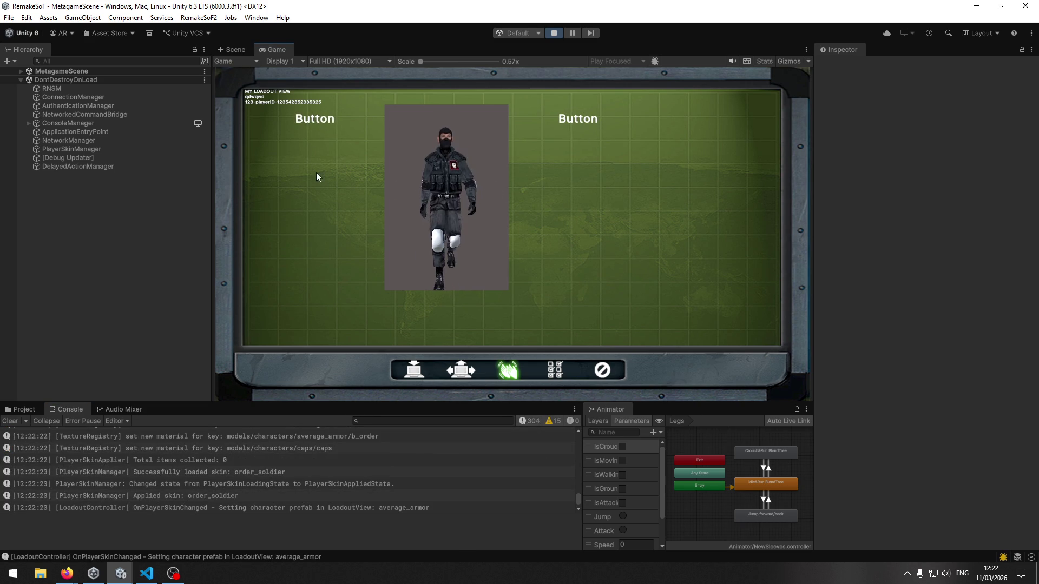
pyautogui.click(316, 122)
pyautogui.click(592, 123)
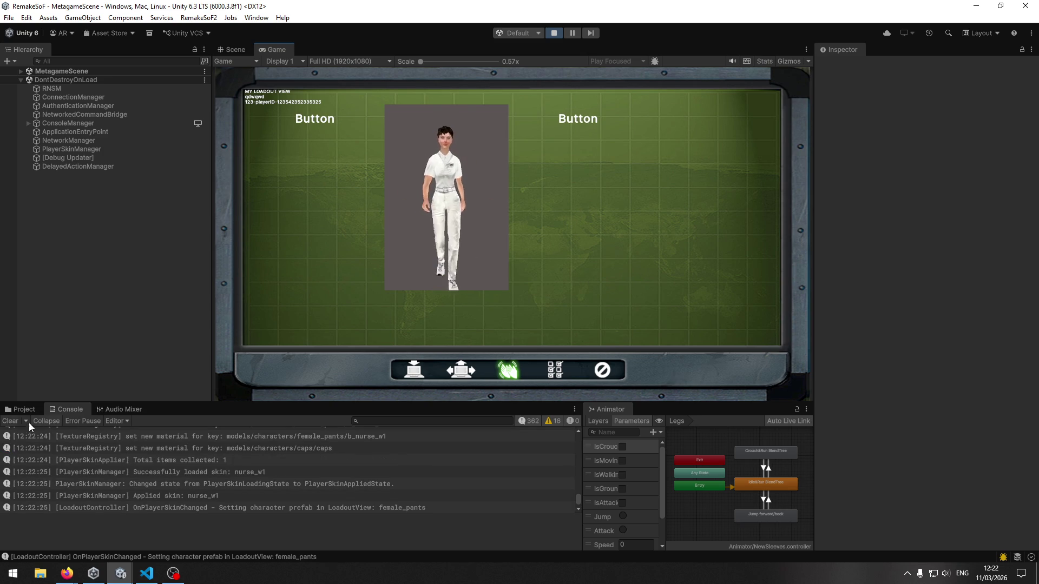
# Step: Clear the Console and join the local server to load GameScene01
pyautogui.click(10, 421)
pyautogui.click(414, 370)
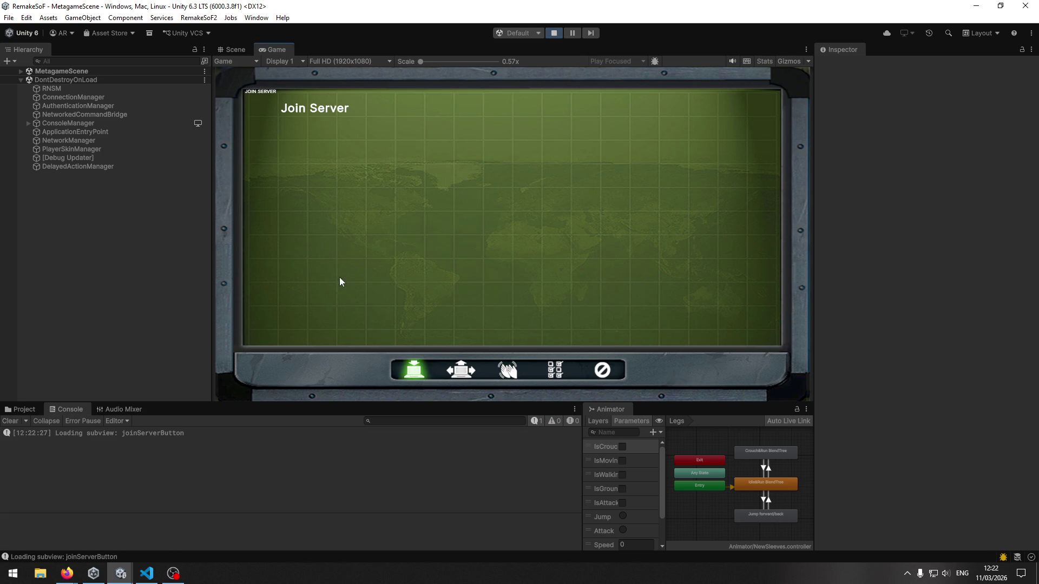
pyautogui.click(317, 112)
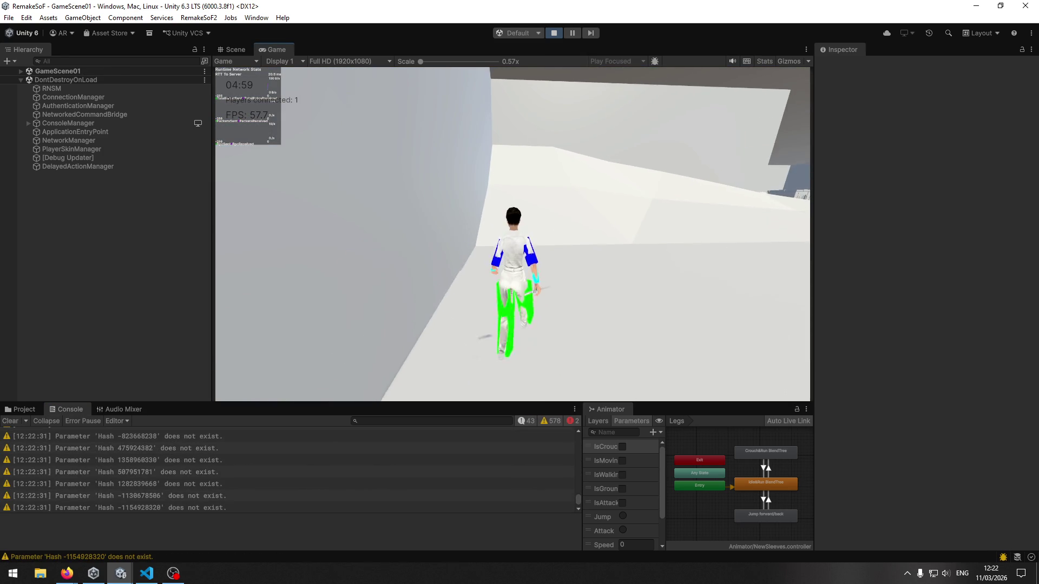
# Step: Walk the character around the map with WASD, pausing with Esc and resuming once
pyautogui.press('w')
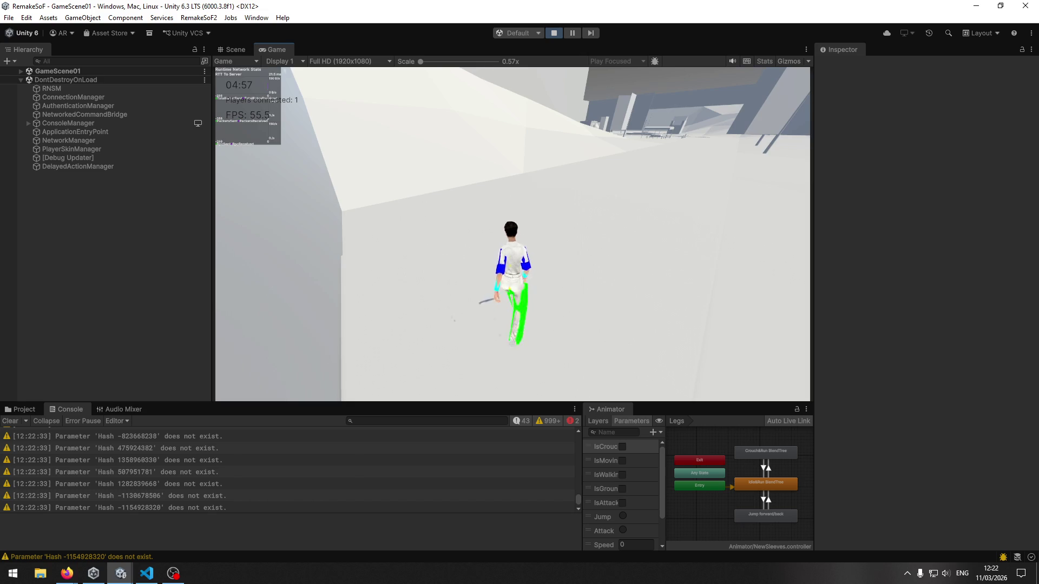
pyautogui.press('w')
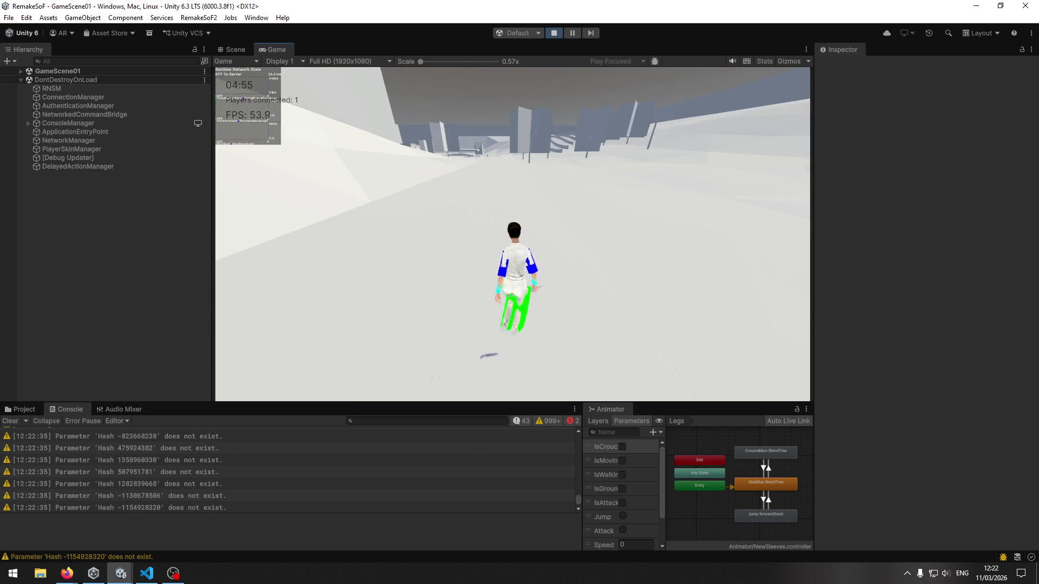
pyautogui.press('w')
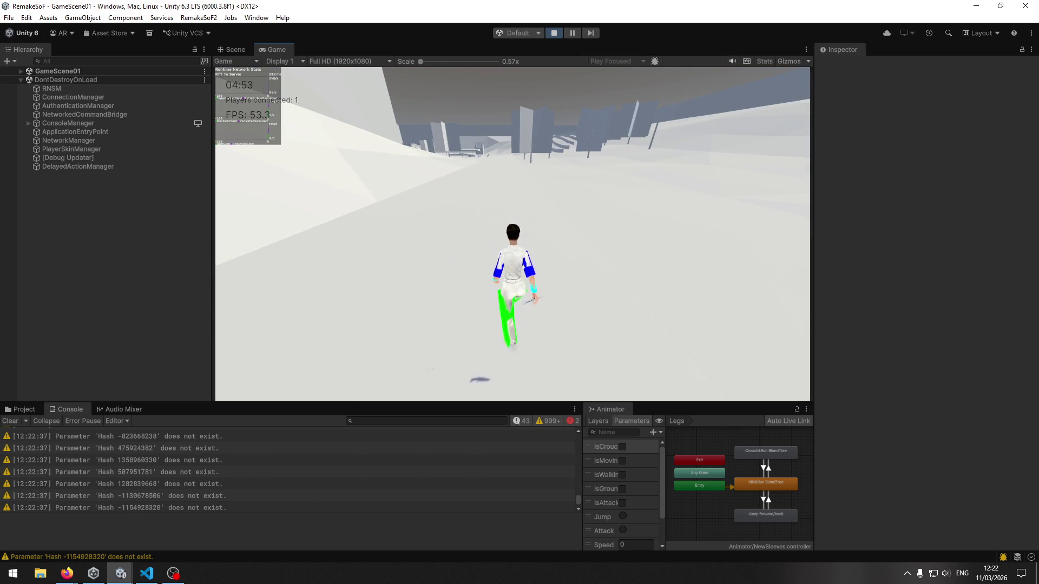
pyautogui.press('Escape')
pyautogui.press('super')
pyautogui.press('super')
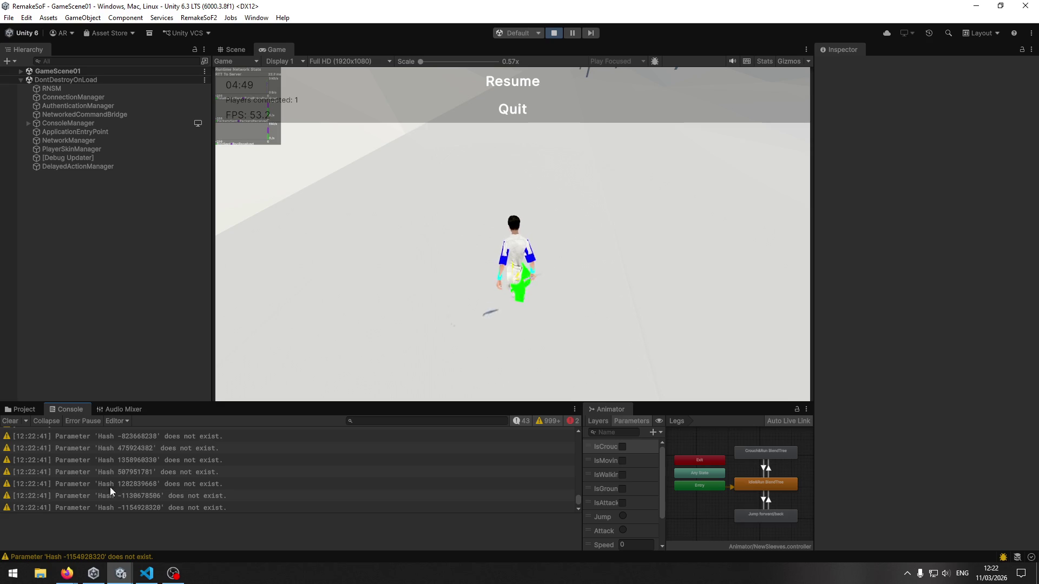
pyautogui.moveTo(578, 502); pyautogui.dragTo(580, 431)
pyautogui.scroll(-3, 427, 460)
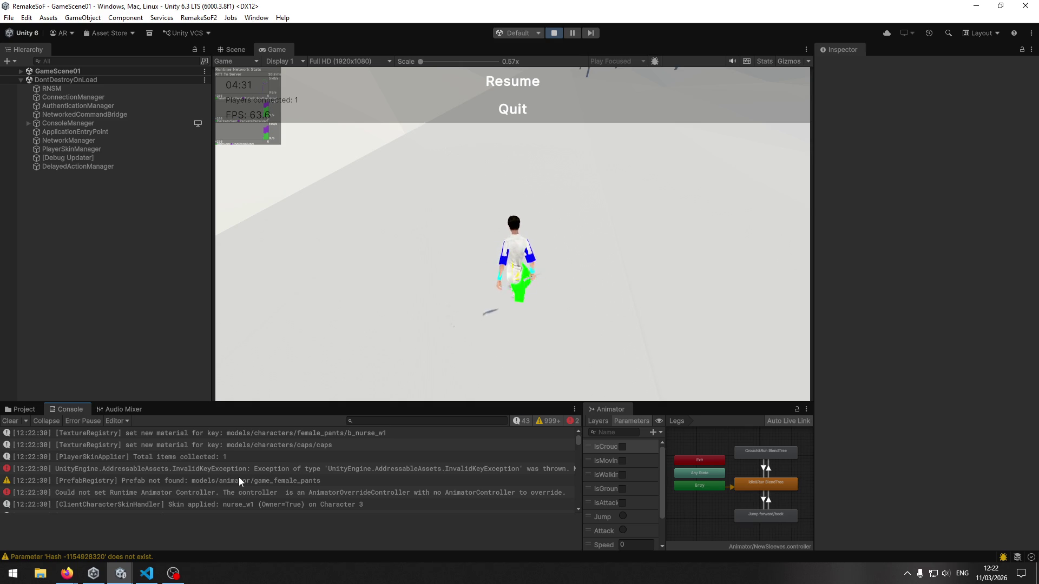
pyautogui.click(501, 76)
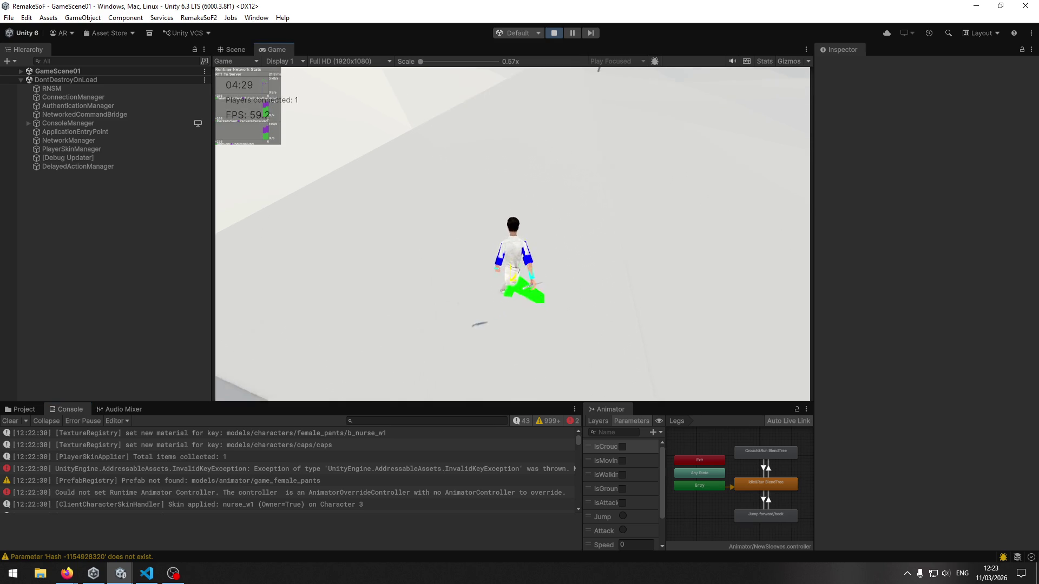
pyautogui.press('Escape')
pyautogui.press('super')
# Step: Switch to the Scene view and orbit to the side of the nurse_w1 character
pyautogui.click(279, 93)
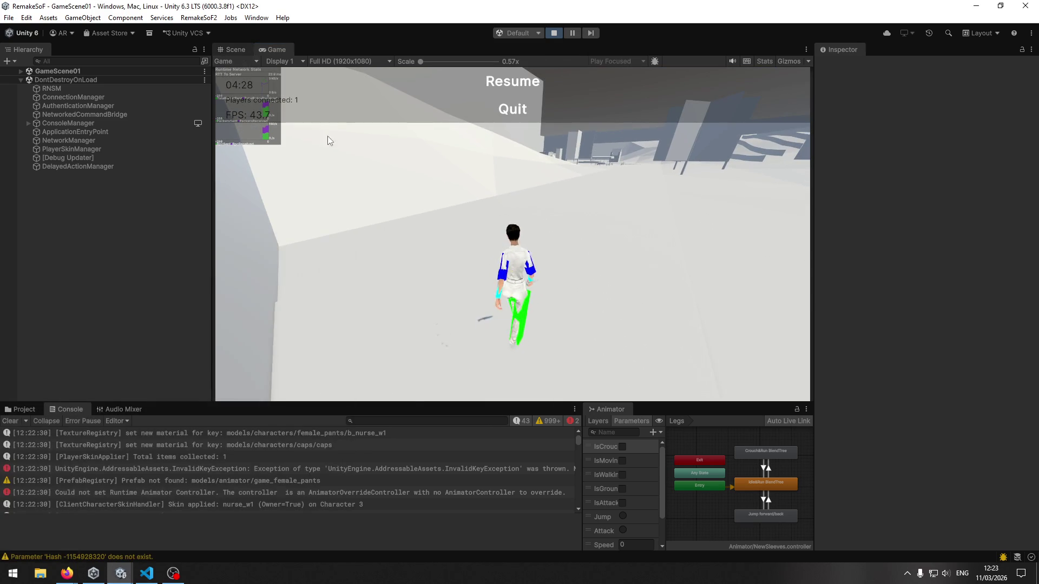
pyautogui.hotkey('ctrl', '1')
pyautogui.moveTo(491, 242)
pyautogui.mouseDown()
pyautogui.moveTo(603, 267)
pyautogui.moveTo(680, 243)
pyautogui.moveTo(728, 244)
pyautogui.moveTo(853, 279)
pyautogui.moveTo(895, 260)
pyautogui.moveTo(853, 349)
pyautogui.moveTo(986, 318)
pyautogui.moveTo(845, 250)
pyautogui.moveTo(676, 268)
pyautogui.moveTo(722, 277)
pyautogui.moveTo(442, 278)
pyautogui.moveTo(483, 278)
pyautogui.moveTo(429, 169)
pyautogui.moveTo(53, 158)
pyautogui.moveTo(109, 15)
pyautogui.moveTo(152, 80)
pyautogui.moveTo(102, 109)
pyautogui.moveTo(97, 166)
pyautogui.moveTo(265, 287)
pyautogui.moveTo(258, 186)
pyautogui.moveTo(413, 133)
pyautogui.moveTo(598, 213)
pyautogui.moveTo(637, 72)
pyautogui.moveTo(413, 111)
pyautogui.moveTo(296, 54)
pyautogui.moveTo(347, 179)
pyautogui.moveTo(399, 241)
pyautogui.mouseUp()
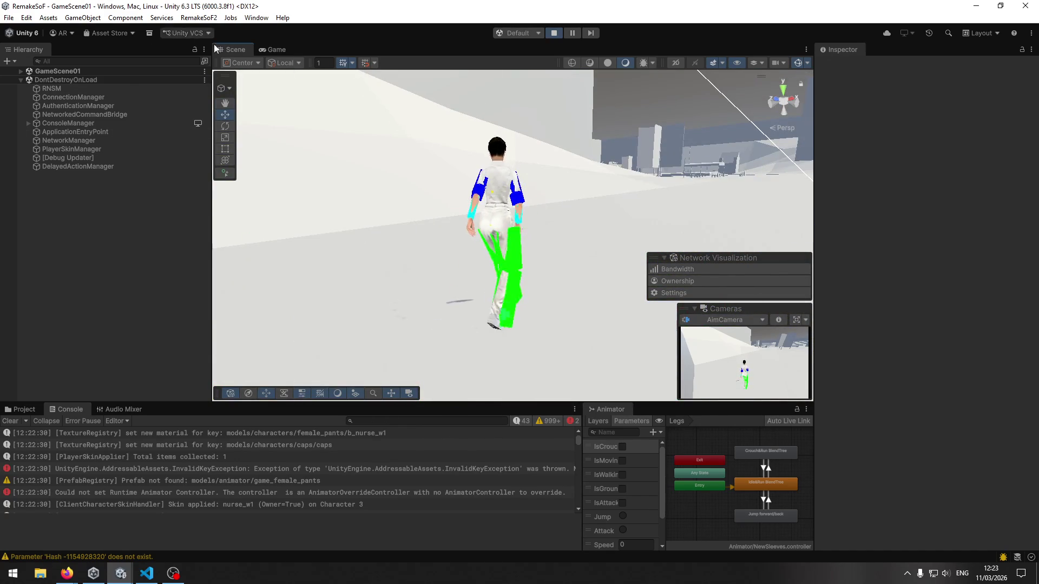
# Step: Select PlayerCharacter(Clone) under GameScene01 and frame it in the Scene view
pyautogui.click(21, 72)
pyautogui.click(73, 123)
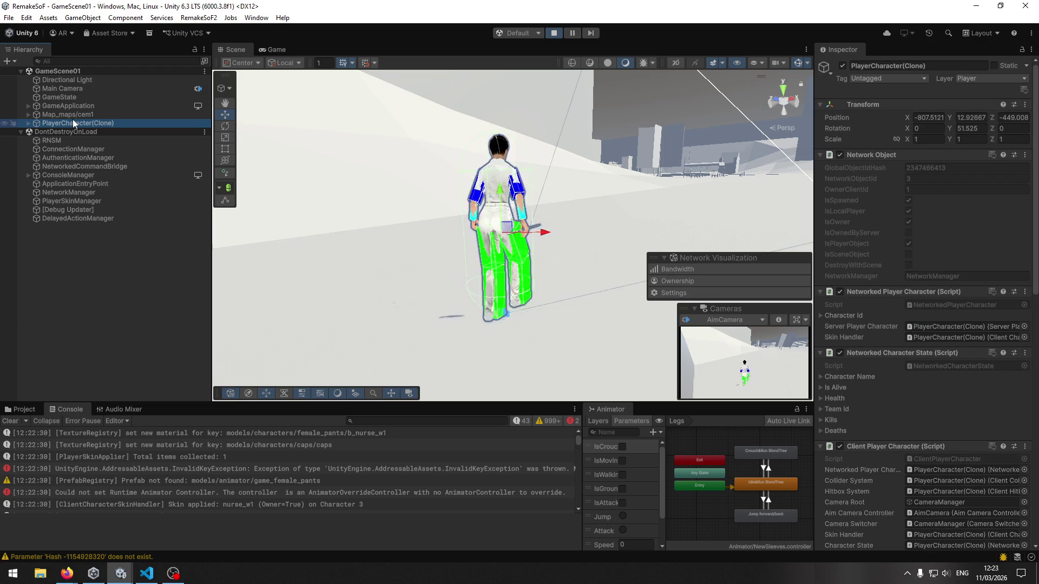
pyautogui.moveTo(592, 167)
pyautogui.mouseDown()
pyautogui.moveTo(698, 136)
pyautogui.moveTo(859, 124)
pyautogui.moveTo(919, 135)
pyautogui.mouseUp()
pyautogui.press('f')
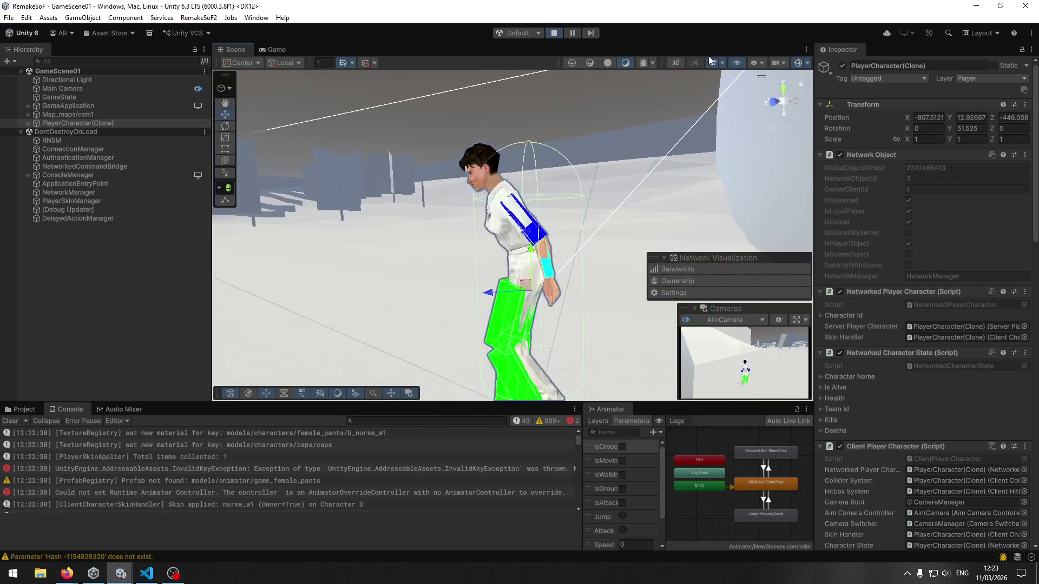
# Step: Resume the game briefly, orbit close around the character, then stop play mode
pyautogui.click(269, 49)
pyautogui.click(503, 85)
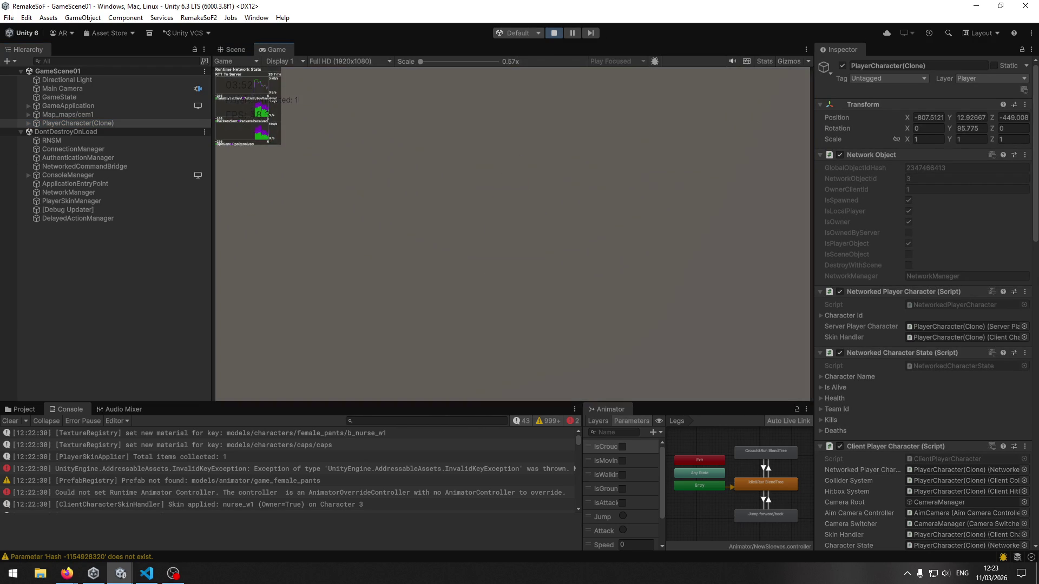
pyautogui.press('super')
pyautogui.click(227, 48)
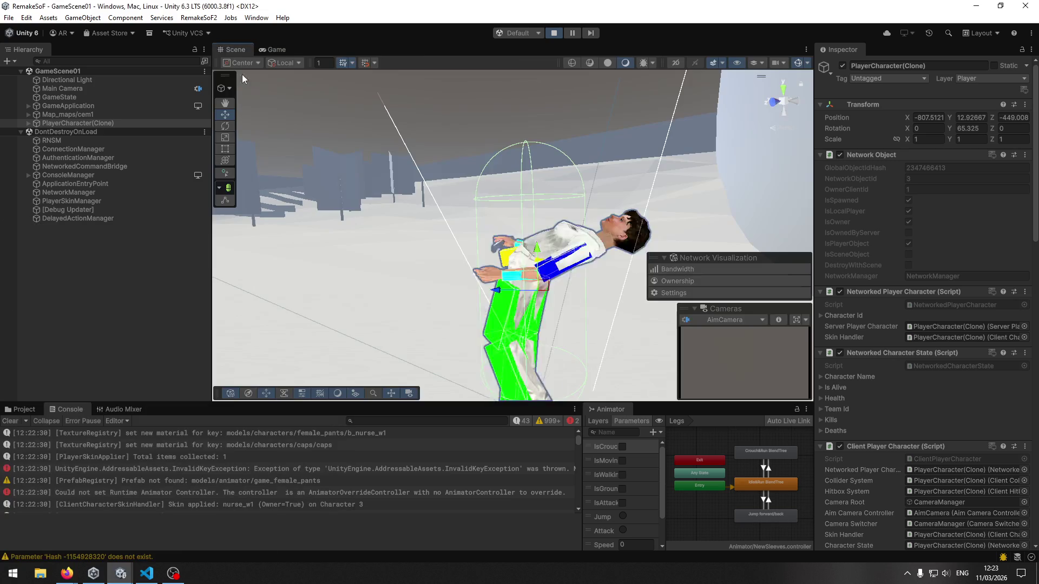
pyautogui.moveTo(521, 280)
pyautogui.mouseDown()
pyautogui.moveTo(612, 299)
pyautogui.moveTo(732, 297)
pyautogui.moveTo(660, 301)
pyautogui.mouseUp()
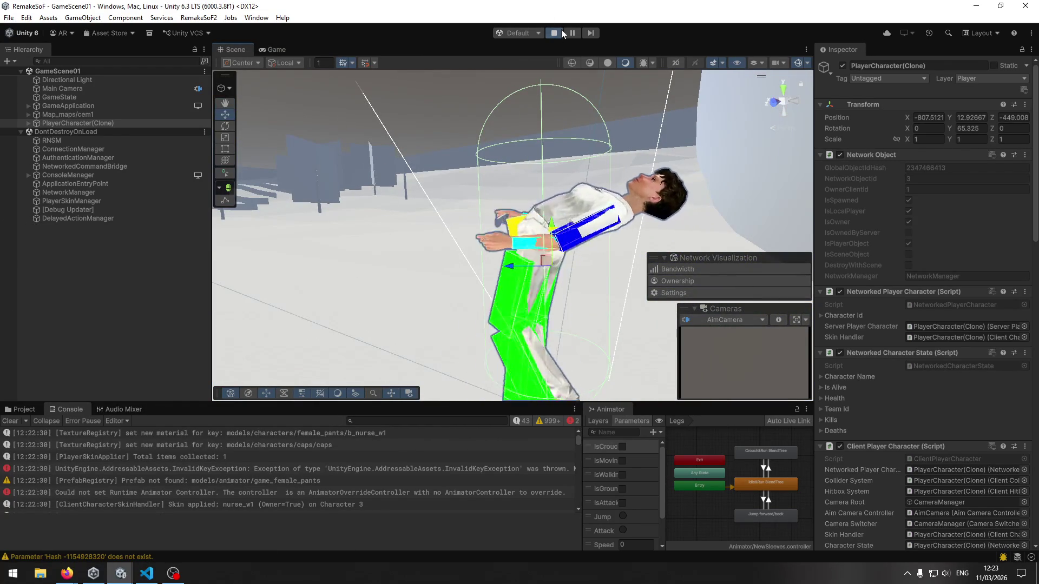
pyautogui.click(561, 30)
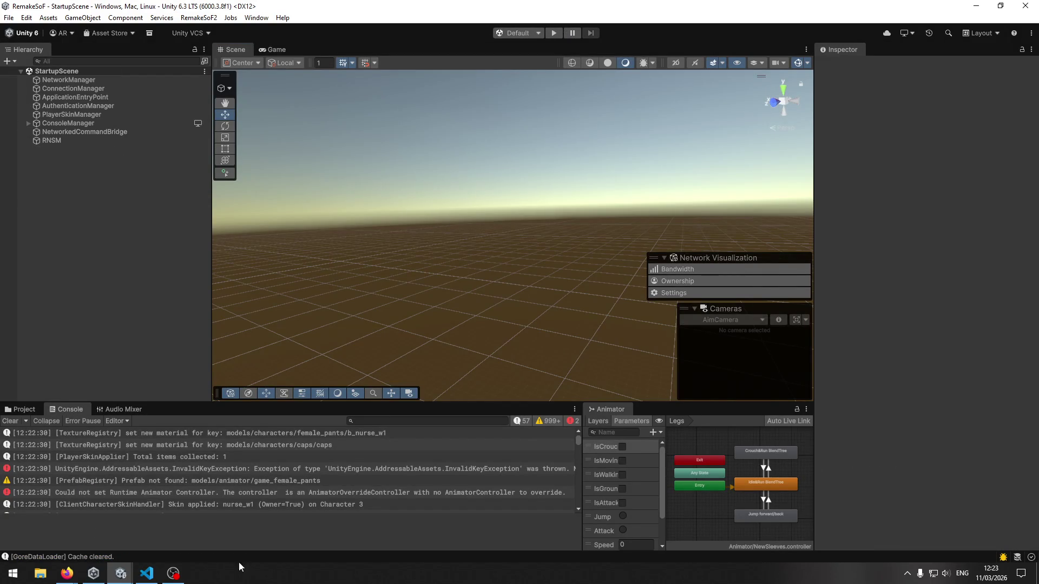
# Step: Read the Runtime Animator Controller error's stack trace in the Console
pyautogui.click(266, 495)
pyautogui.scroll(-1, 298, 484)
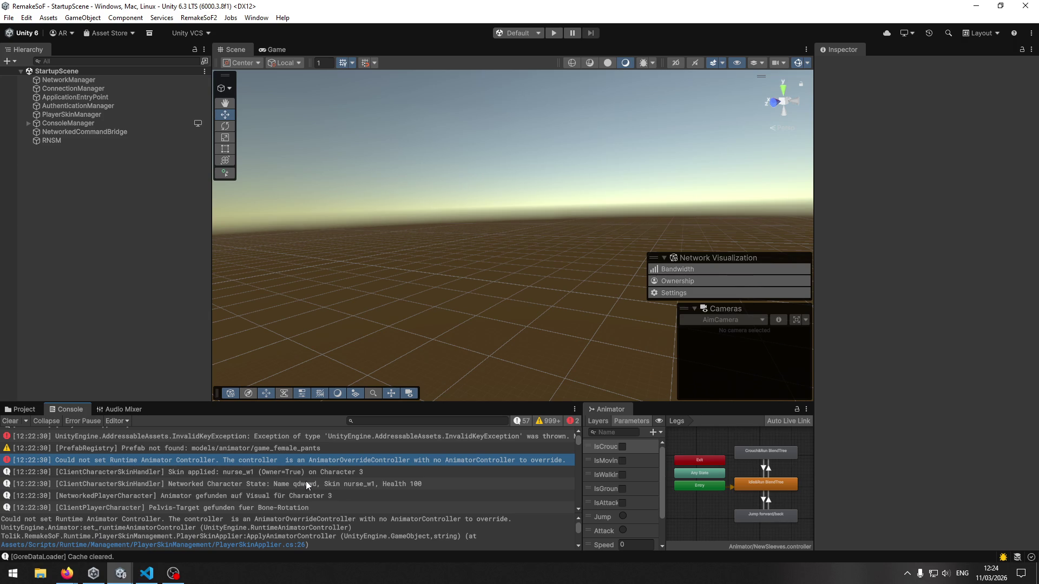
pyautogui.scroll(-1, 306, 482)
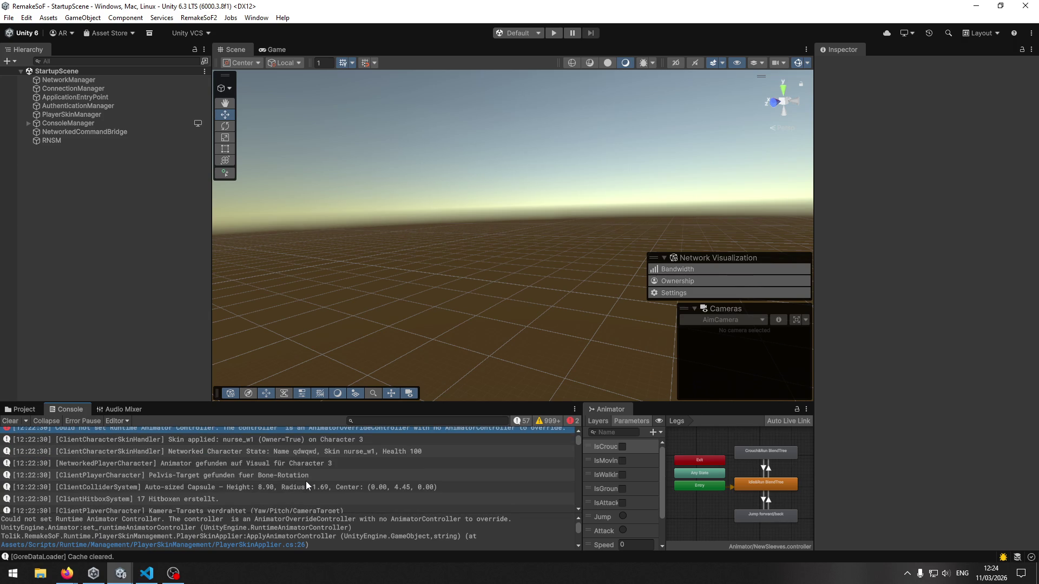
pyautogui.scroll(5, 306, 481)
pyautogui.scroll(-5, 307, 482)
pyautogui.scroll(2, 324, 466)
# Step: Read the InvalidKeyException details for models/animator/game_female_pants
pyautogui.click(208, 471)
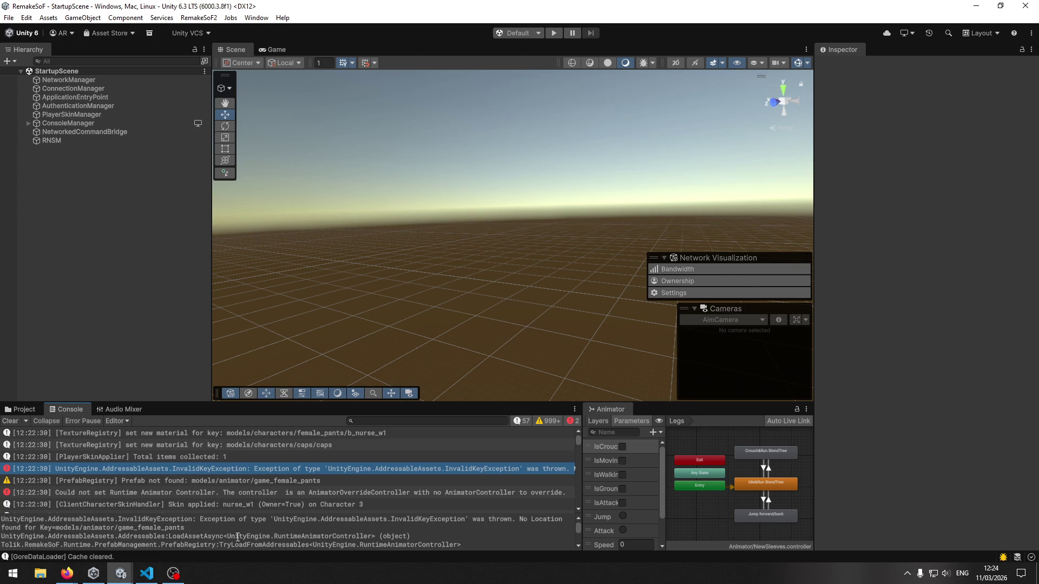
pyautogui.scroll(-2, 233, 538)
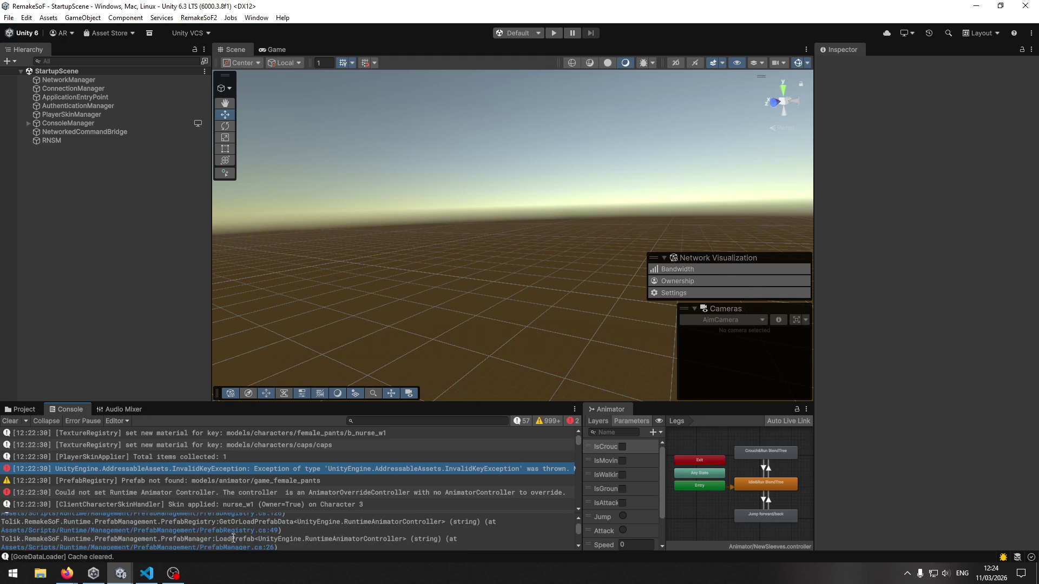
pyautogui.scroll(2, 244, 535)
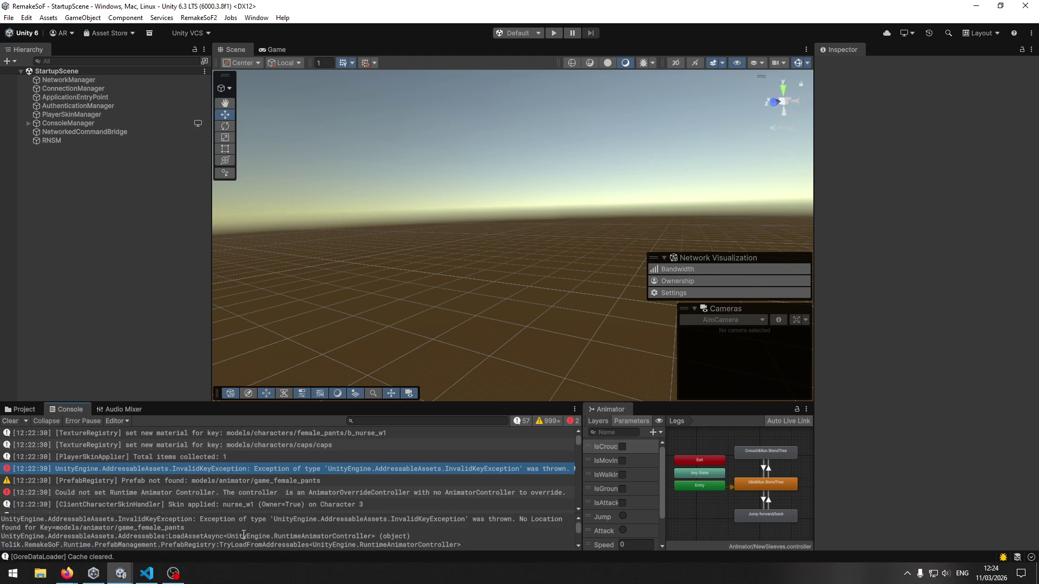
# Step: Inspect the average_armor, average_sleeves and female_pants prefabs in Prefabs > CharacterModels
pyautogui.click(24, 410)
pyautogui.click(123, 434)
pyautogui.doubleClick(379, 462)
pyautogui.doubleClick(125, 461)
pyautogui.click(123, 459)
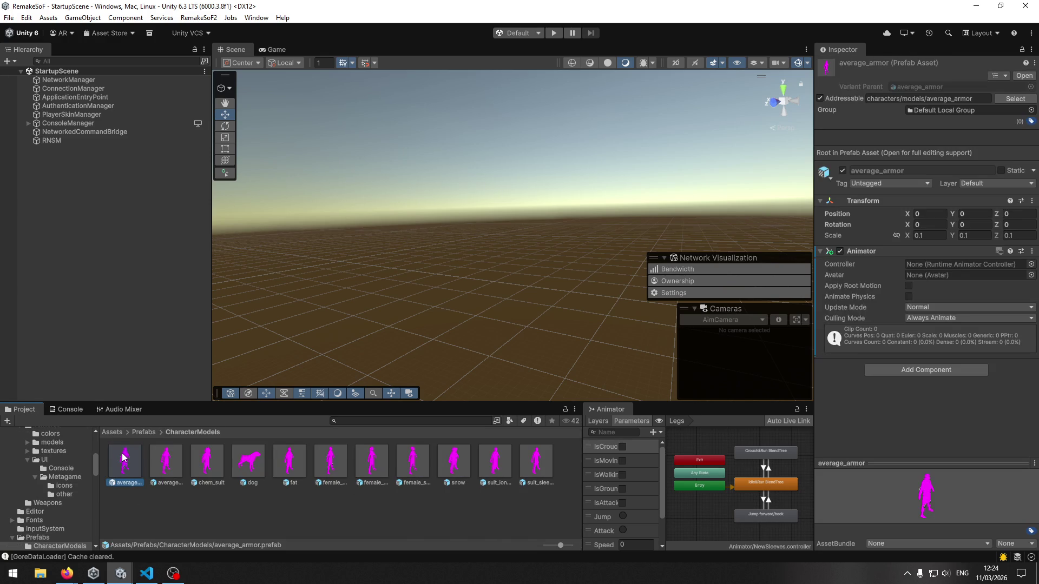
pyautogui.click(178, 461)
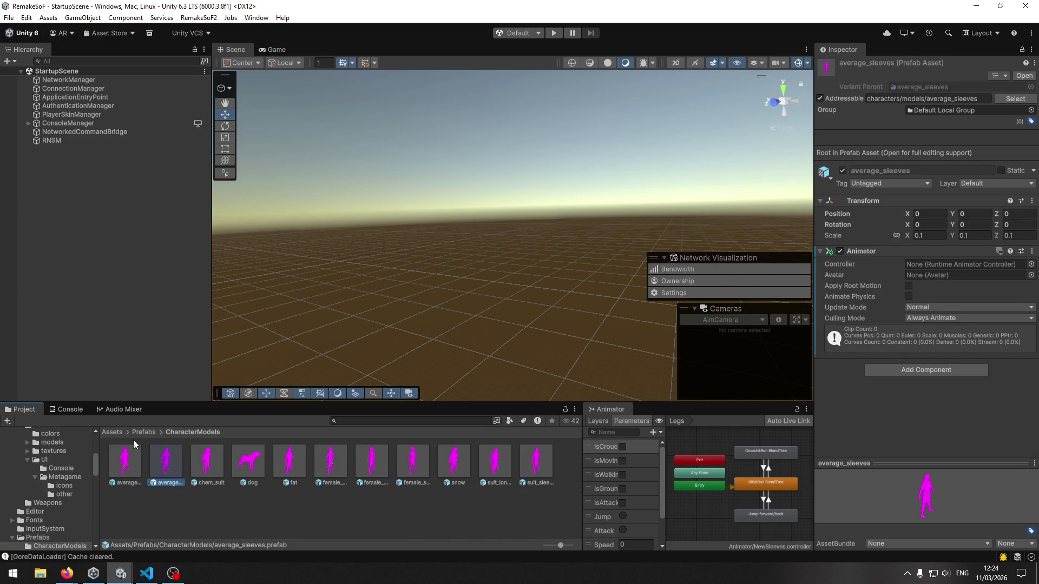
pyautogui.click(376, 463)
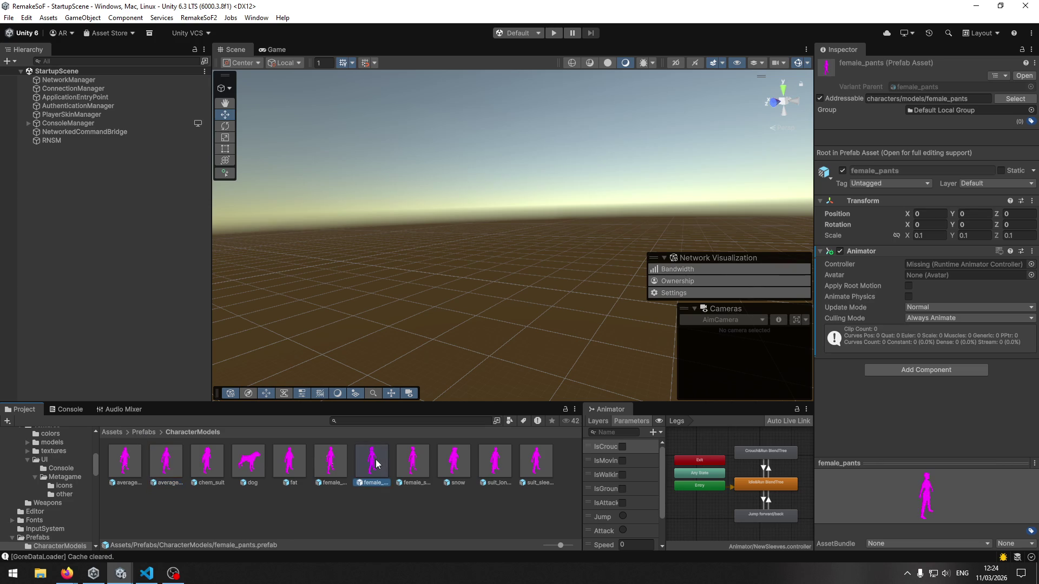
# Step: Browse the Assets > Animator folder, then return to the Console error log
pyautogui.click(142, 433)
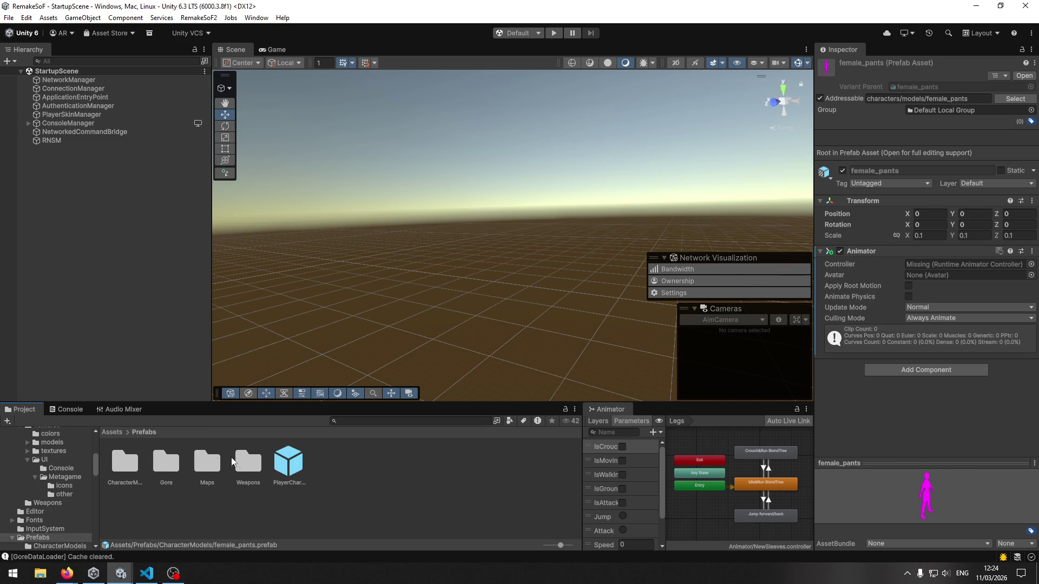
pyautogui.click(116, 432)
pyautogui.doubleClick(168, 461)
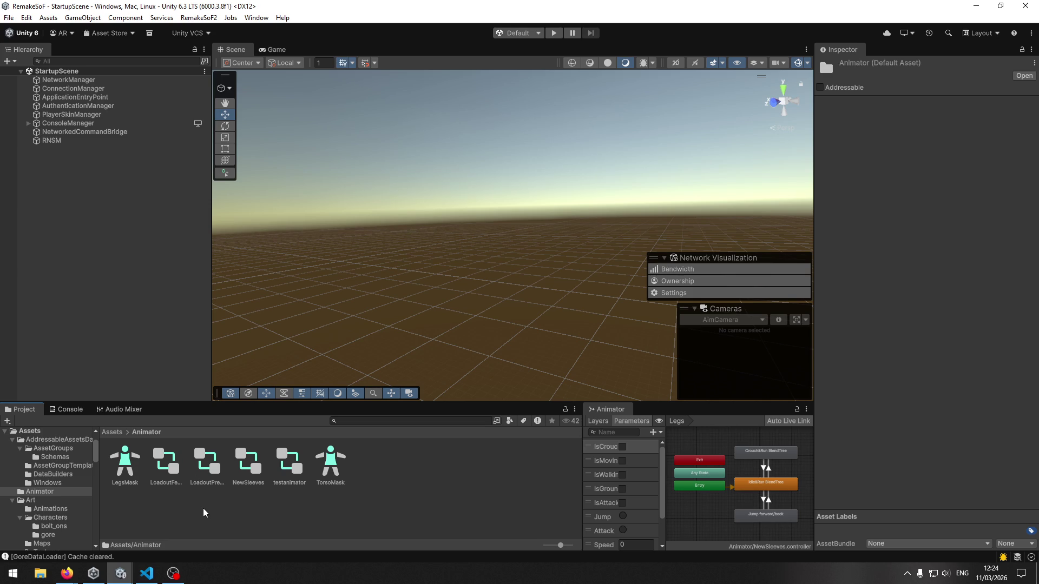
pyautogui.click(112, 433)
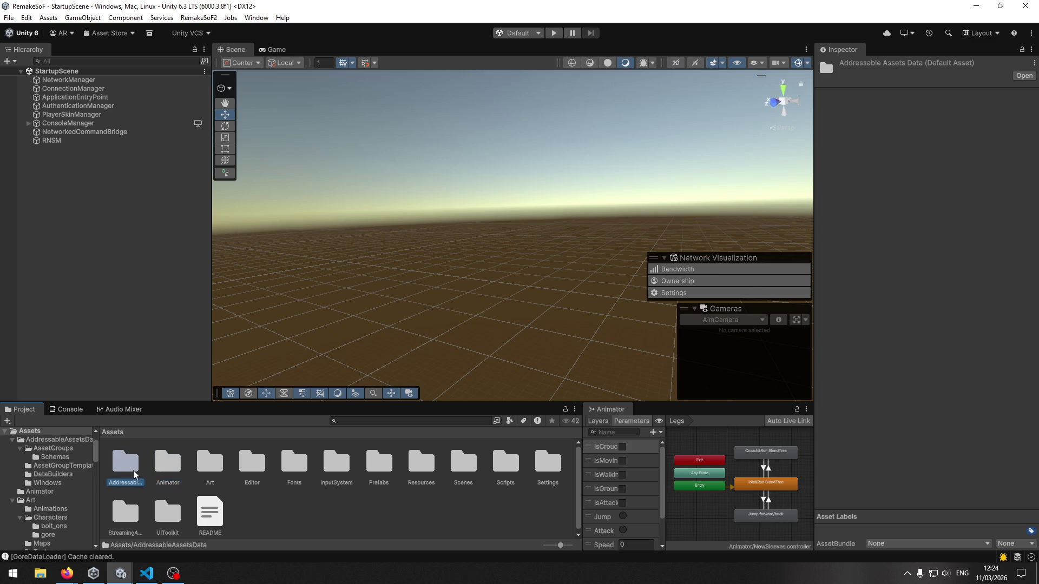
pyautogui.click(147, 573)
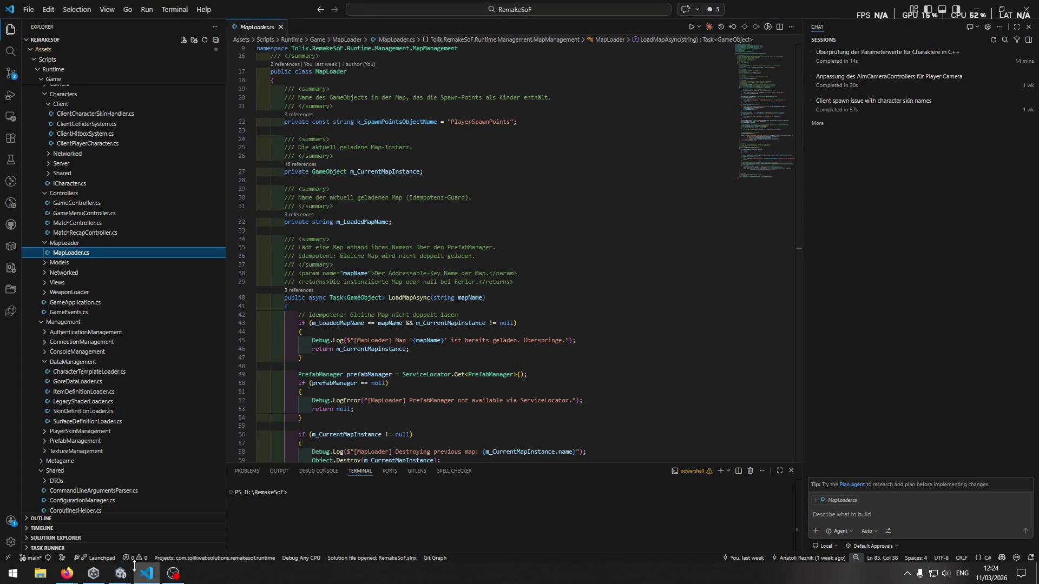
pyautogui.moveTo(128, 569)
pyautogui.click(196, 540)
pyautogui.click(67, 409)
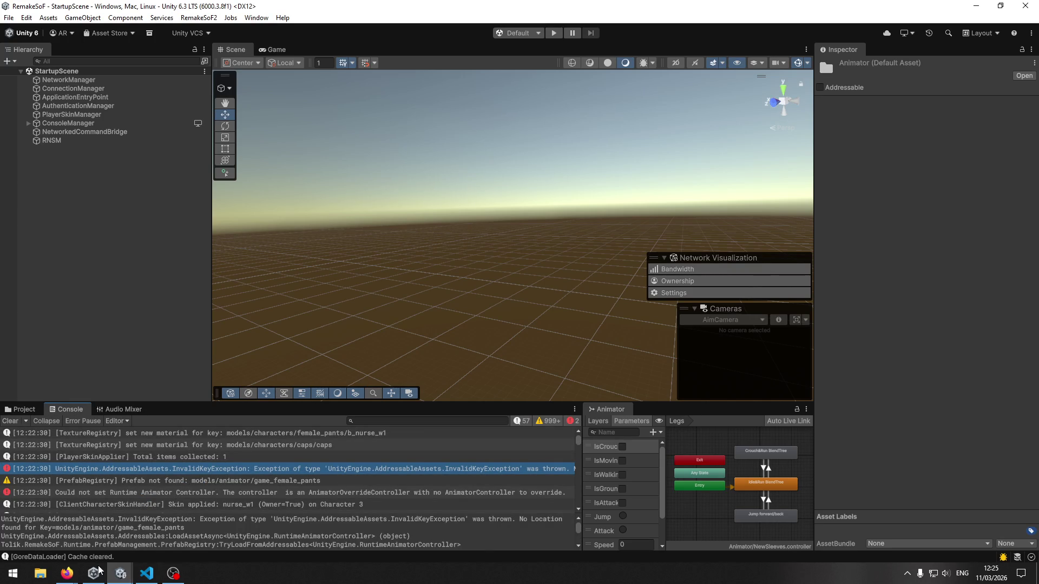
# Step: In Assets > Animator, select NewSleeves and copy its addressable key models/animator/game_average_sleeves
pyautogui.moveTo(120, 572)
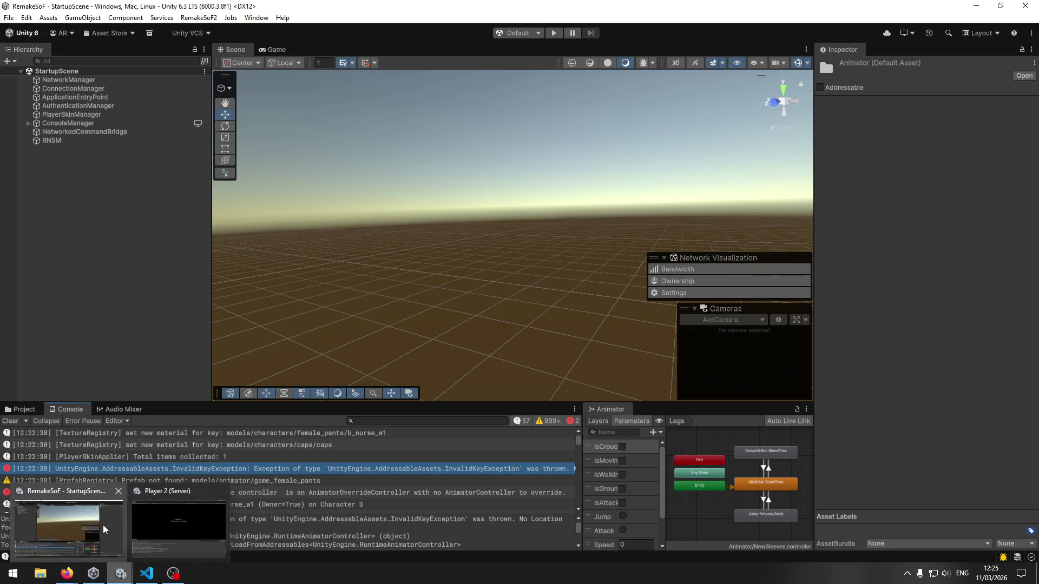
pyautogui.click(23, 409)
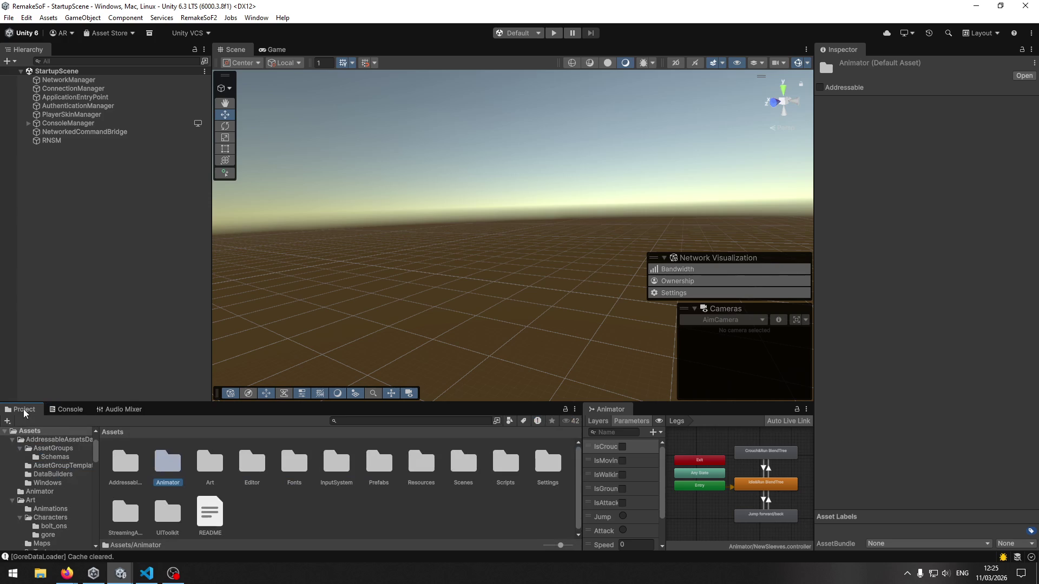
pyautogui.doubleClick(163, 474)
pyautogui.click(286, 468)
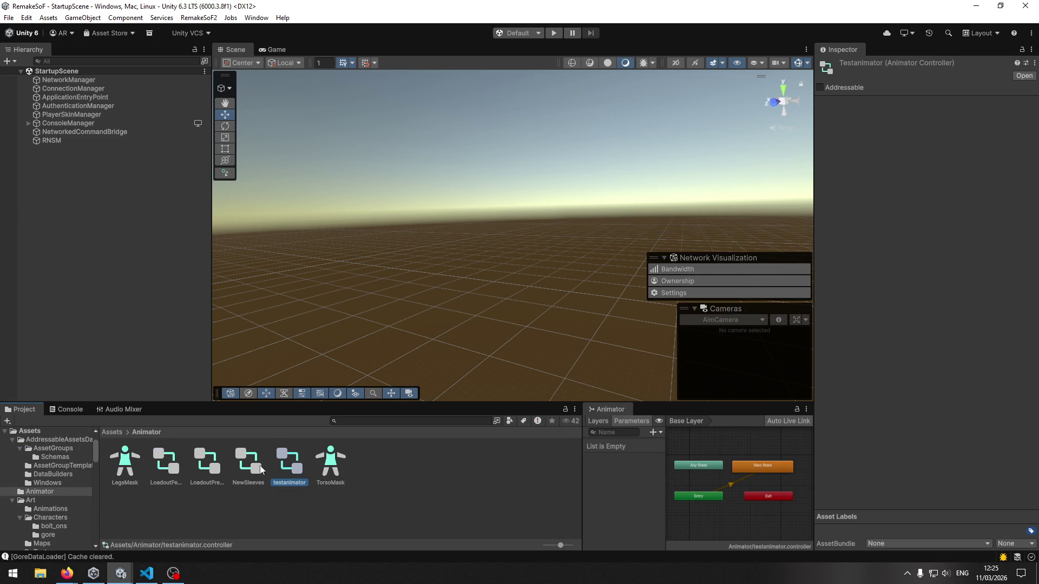
pyautogui.click(244, 466)
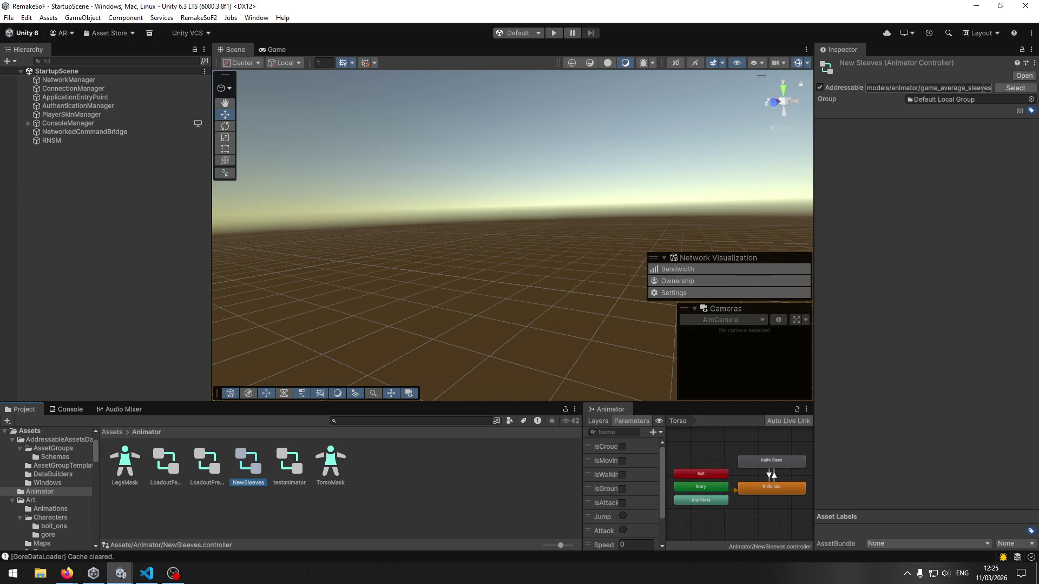
pyautogui.click(942, 89)
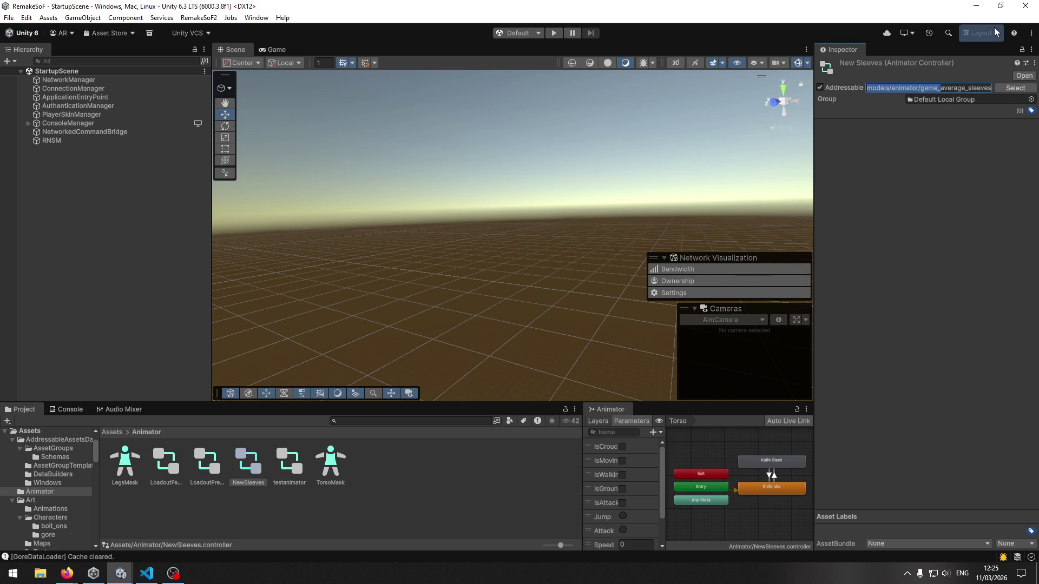
pyautogui.click(964, 296)
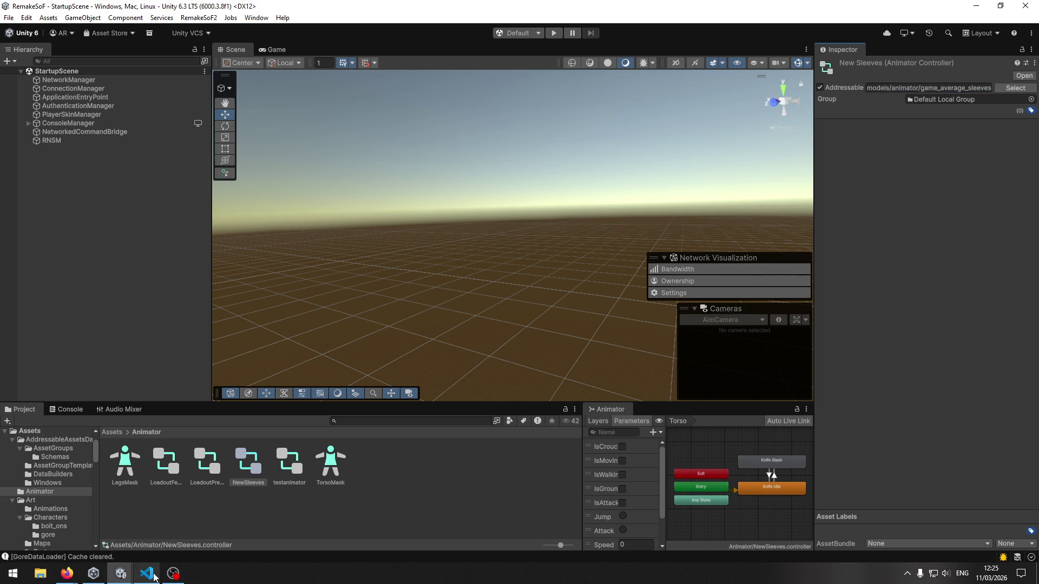
pyautogui.moveTo(146, 573)
pyautogui.click(146, 543)
# Step: Search the whole project for the models/animator/ prefix of the pasted key
pyautogui.hotkey('ctrl', 'shift', 'f')
pyautogui.write('models/animator/game_')
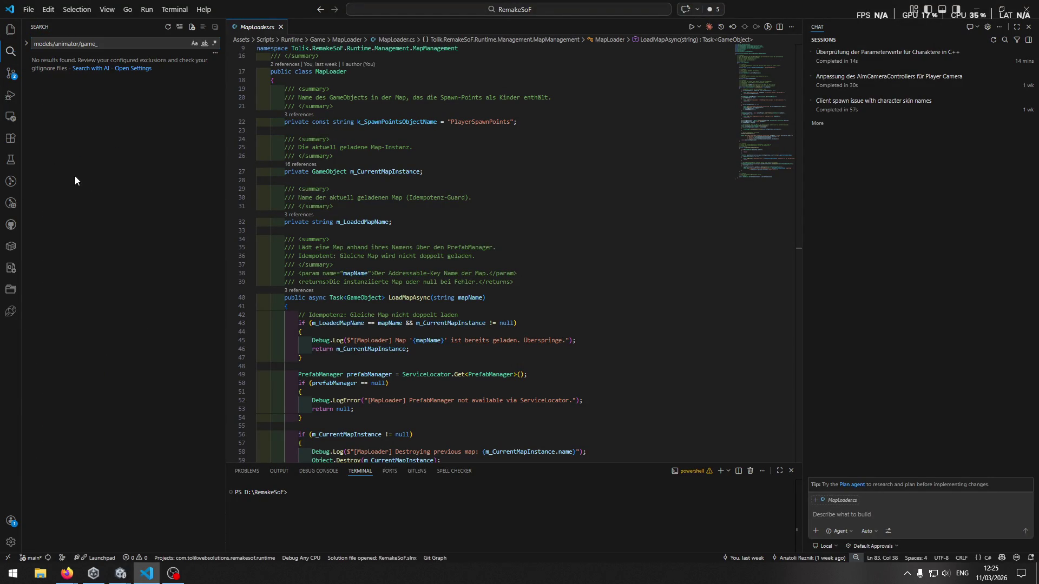
pyautogui.press('BackSpace')
pyautogui.press('BackSpace')
pyautogui.press('BackSpace')
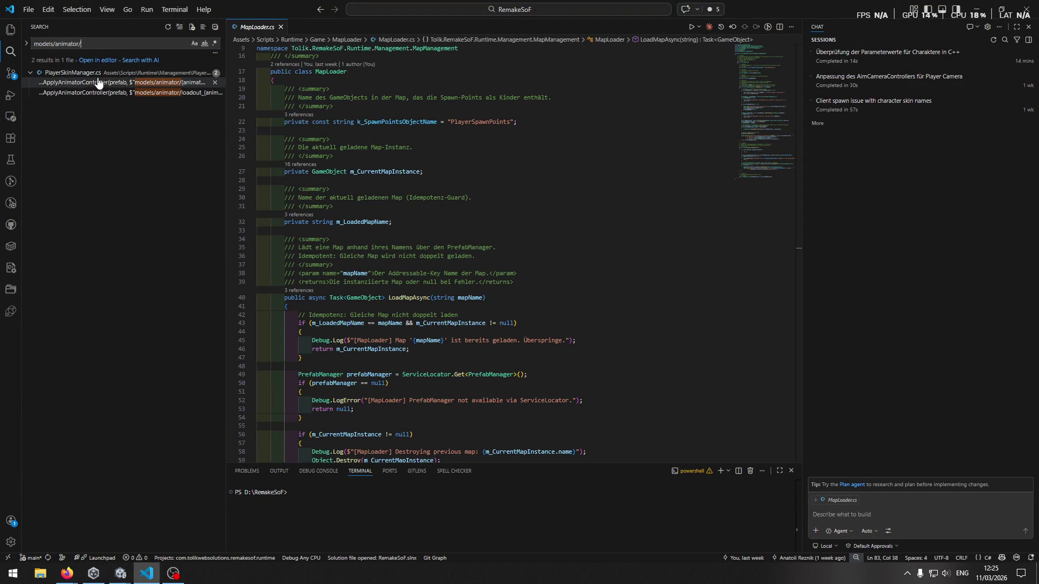
# Step: Review both PlayerSkinManager.cs matches at lines 63 and 112, highlighting animatorControllerPath
pyautogui.click(98, 82)
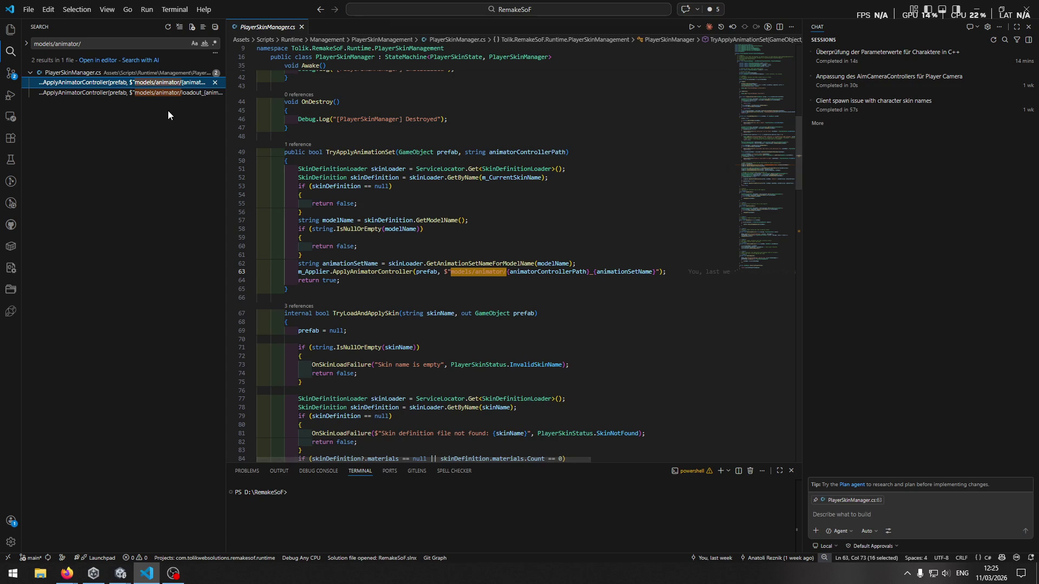
pyautogui.click(171, 94)
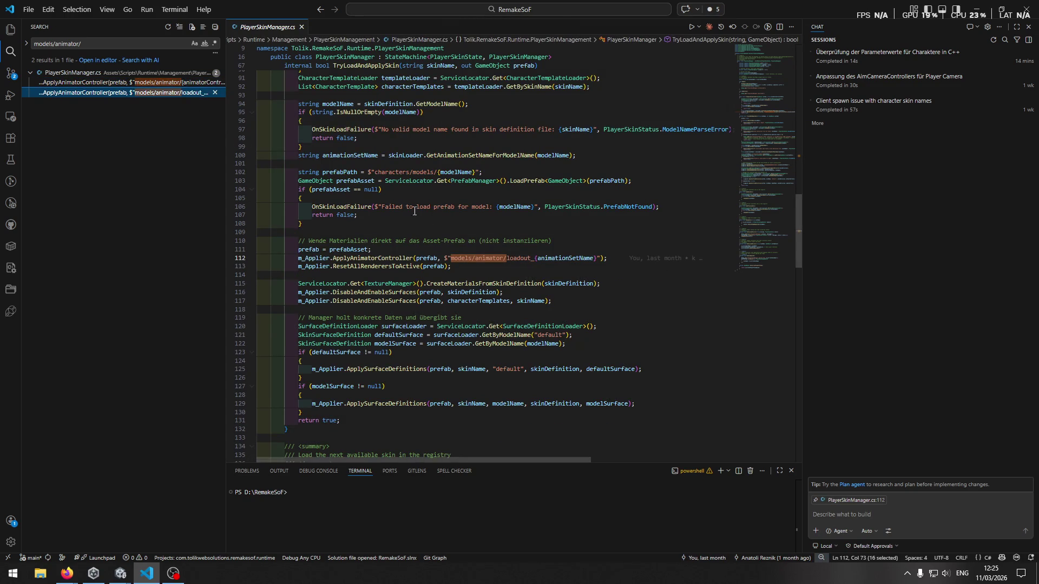
pyautogui.click(147, 84)
pyautogui.click(541, 258)
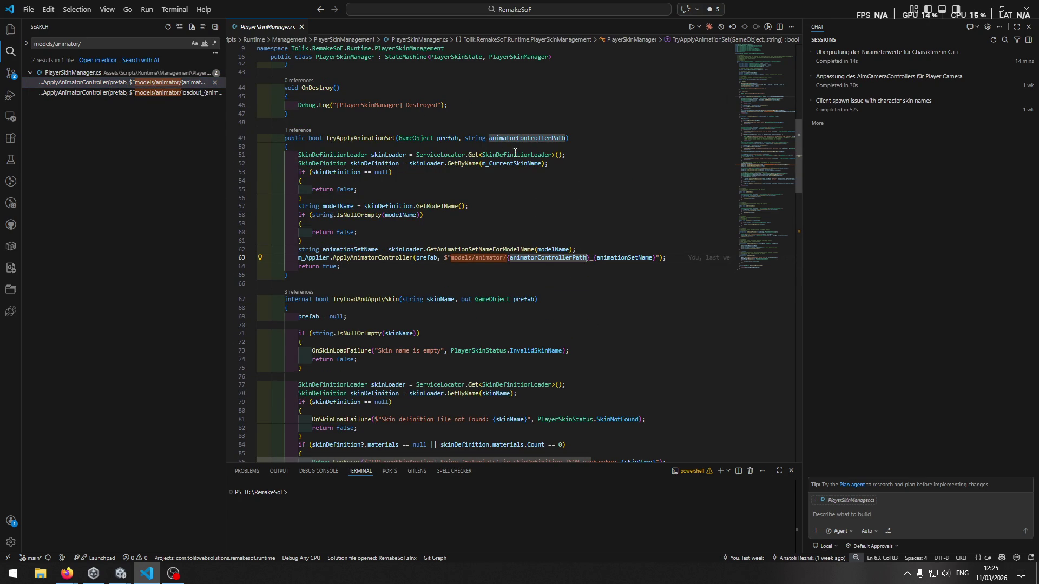
pyautogui.click(8, 30)
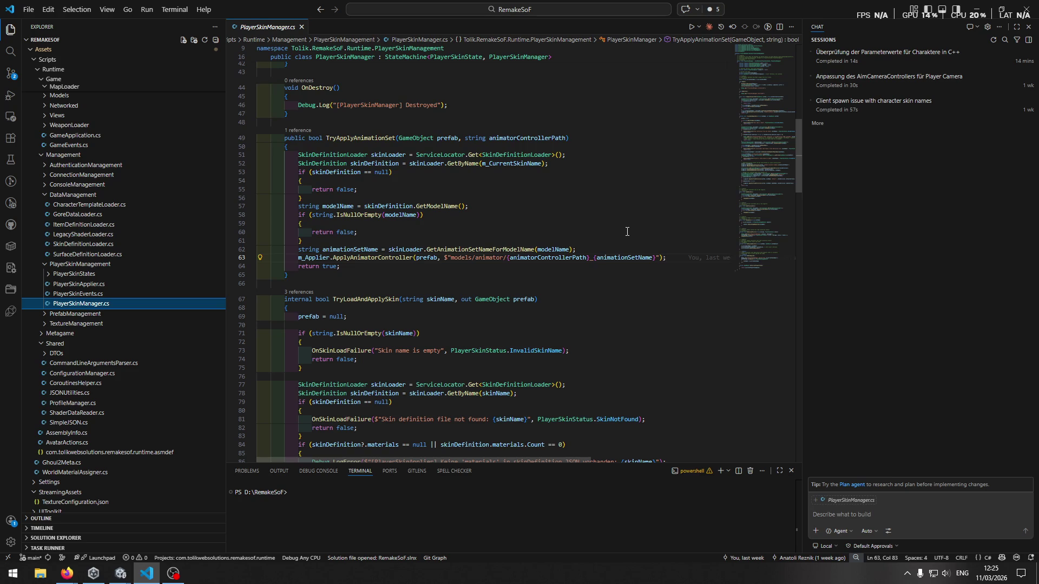
pyautogui.click(8, 52)
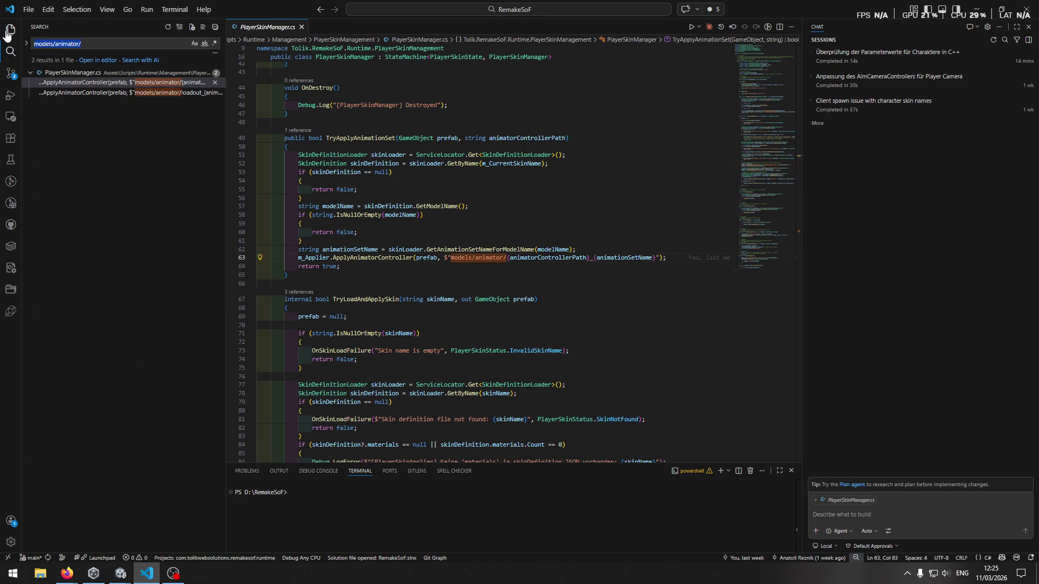
# Step: Add a //TODO line above the ApplyAnimatorController call at line 63, then return to Unity
pyautogui.click(8, 31)
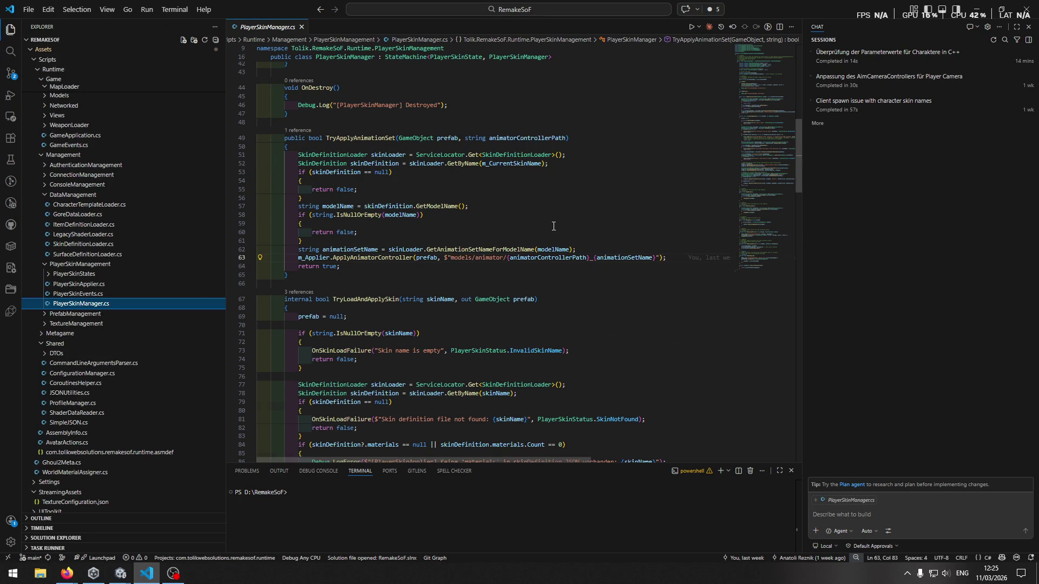
pyautogui.scroll(3, 589, 269)
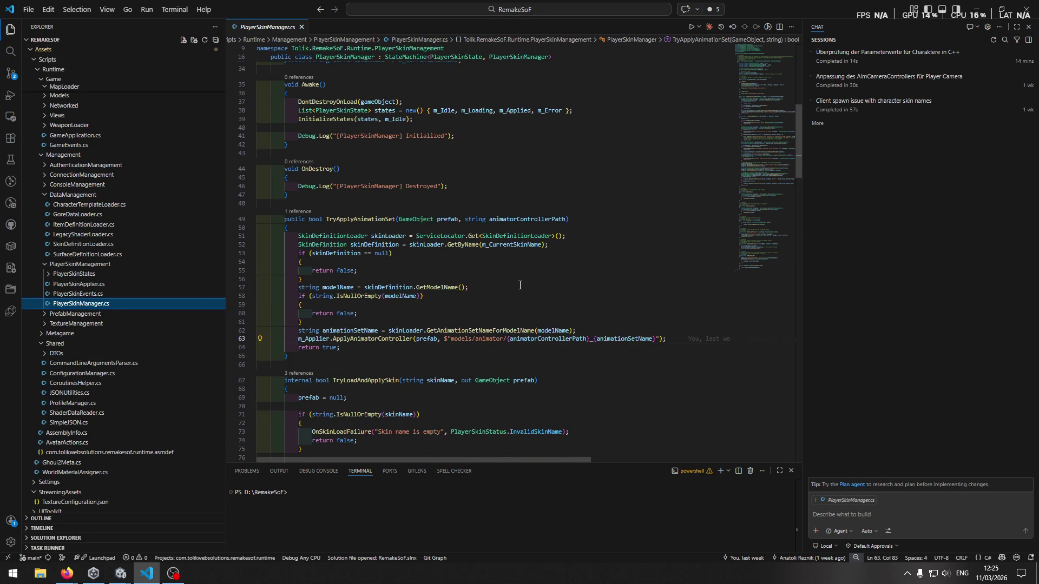
pyautogui.scroll(-1, 519, 289)
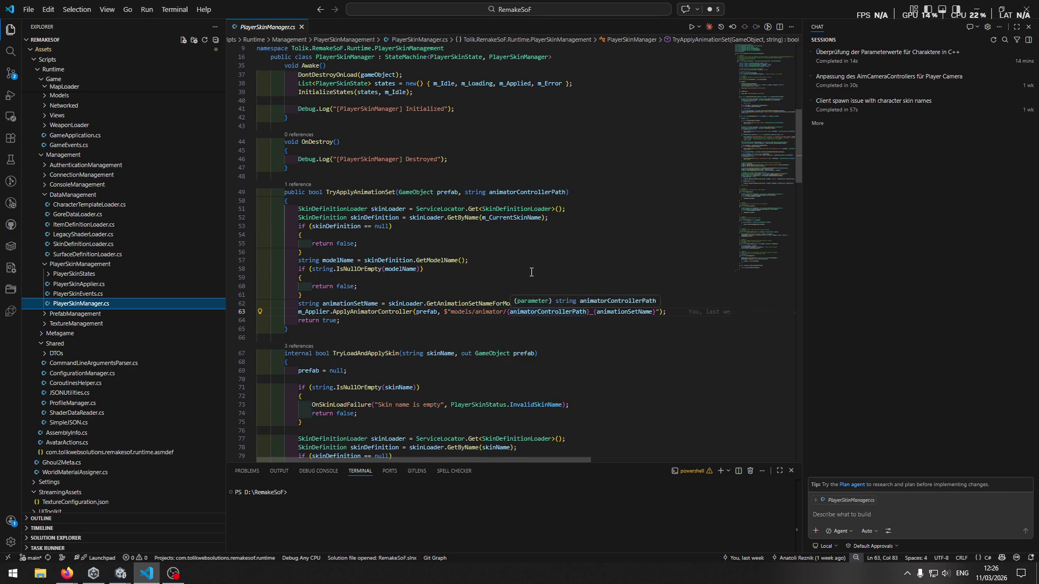
pyautogui.scroll(-1, 529, 272)
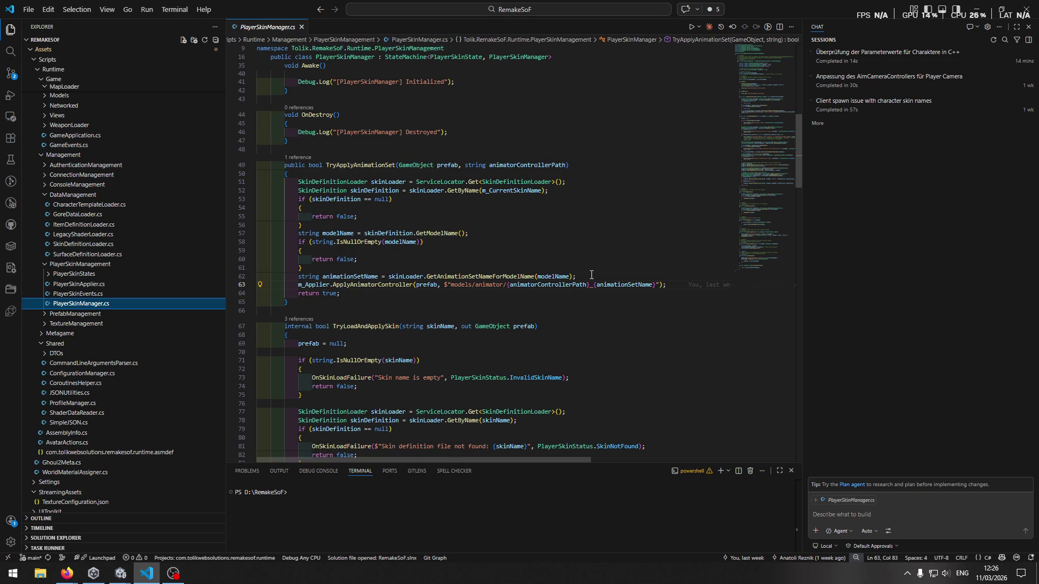
pyautogui.hotkey('ctrl', 'shift', 'Return')
pyautogui.write('//TODO:')
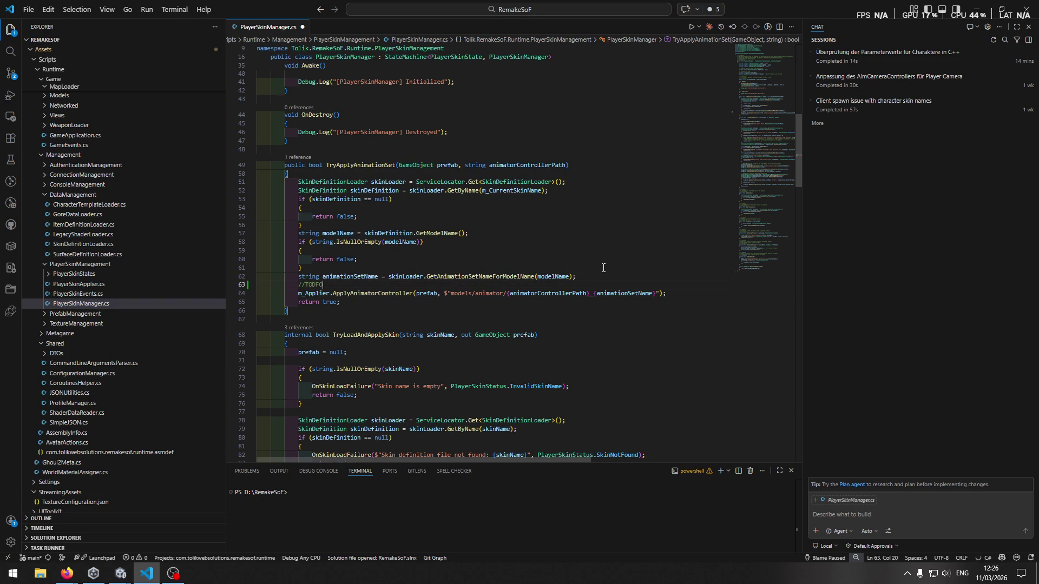
pyautogui.hotkey('alt', 'Tab')
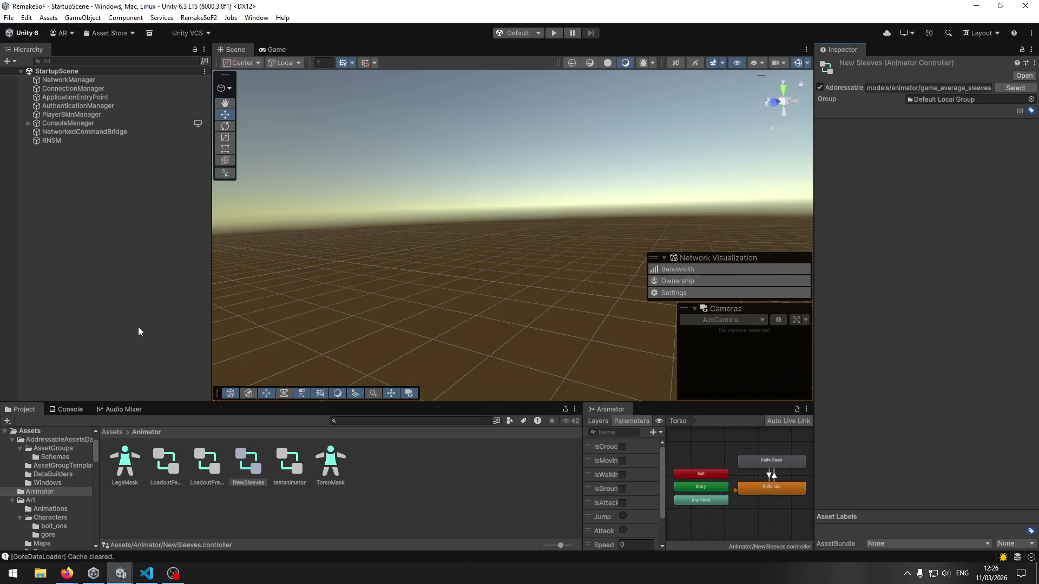
# Step: Compare NewSleeves with testanimator, leaving the NewSleeves controller and its Addressable path in the Inspector
pyautogui.click(223, 512)
pyautogui.click(244, 470)
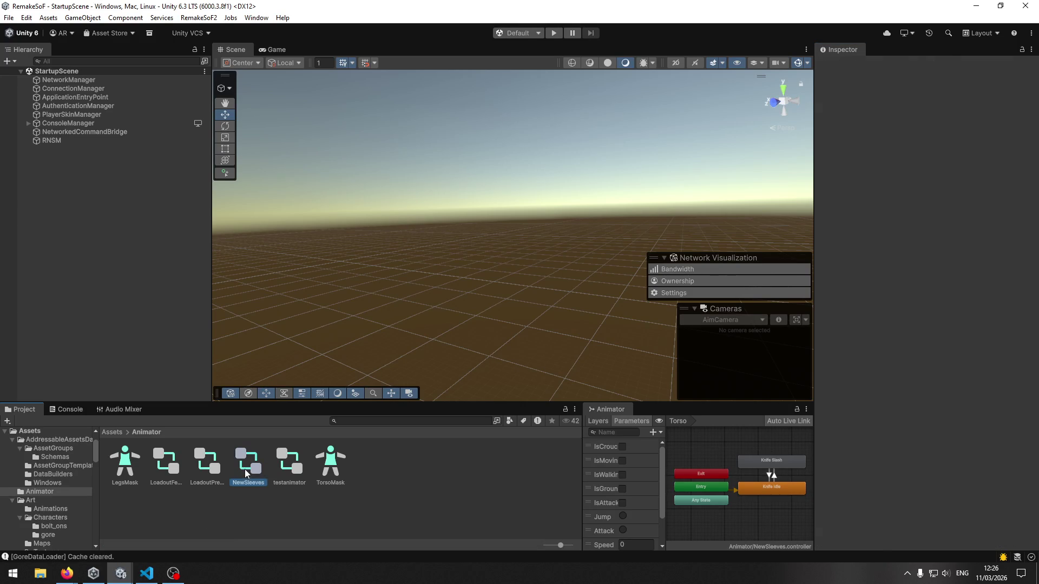
pyautogui.click(301, 467)
pyautogui.click(249, 468)
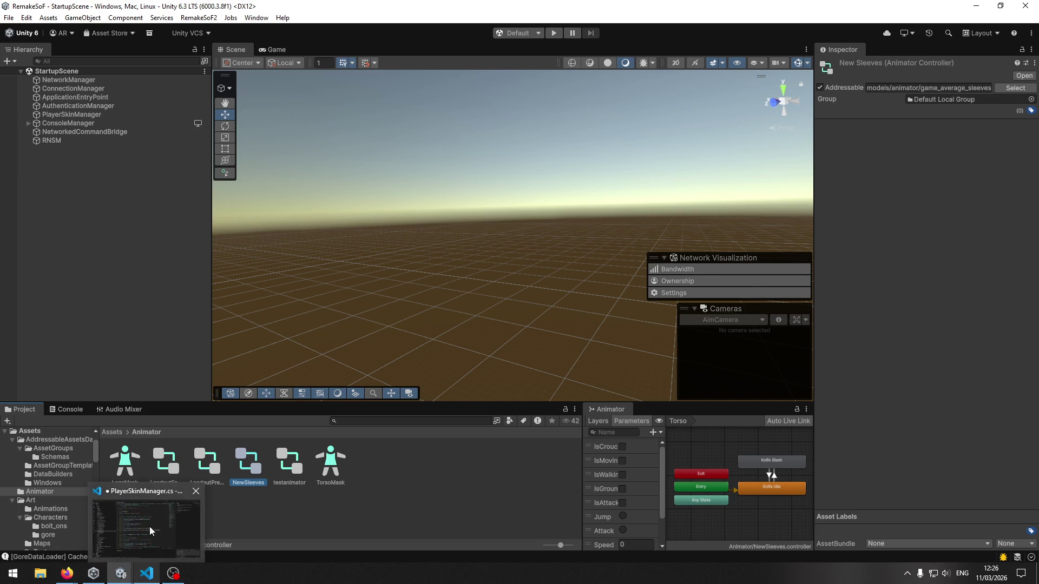
pyautogui.click(42, 577)
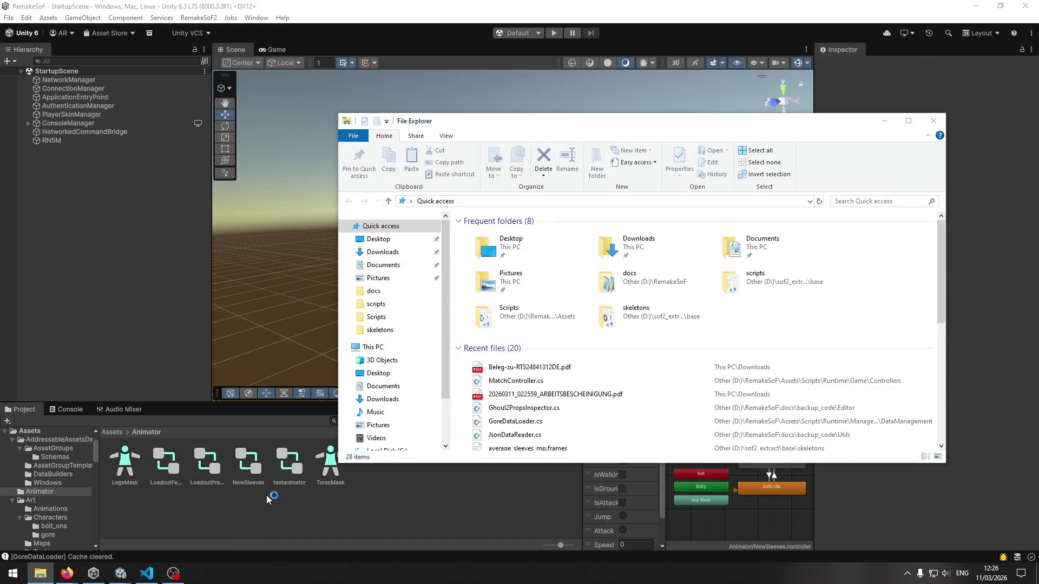
# Step: Open the skeletons folder, inspect average_sleeves_mp.gla and the other files, then return to Unity
pyautogui.doubleClick(482, 323)
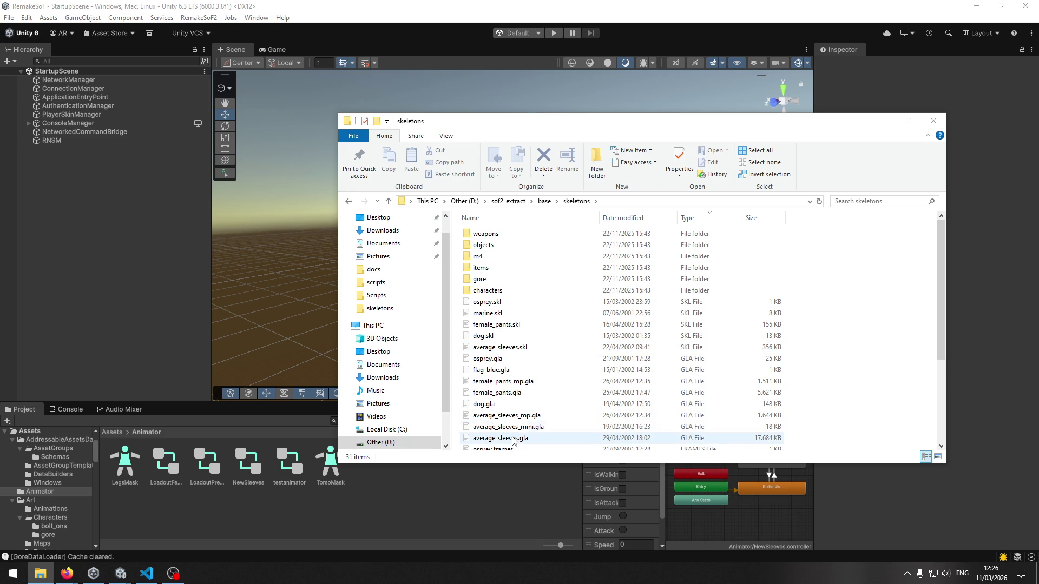
pyautogui.click(522, 419)
pyautogui.scroll(-4, 522, 422)
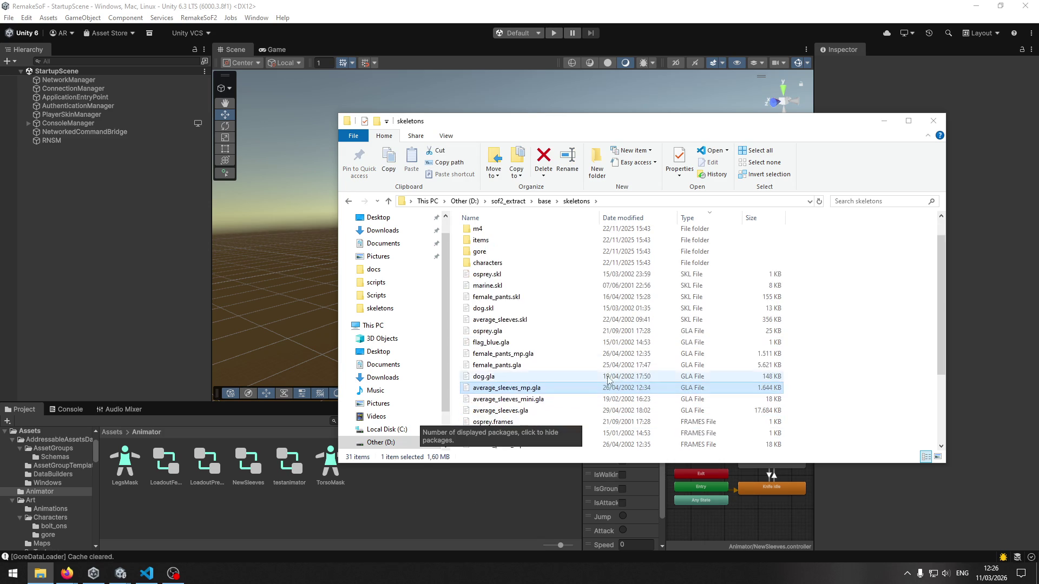
pyautogui.click(867, 302)
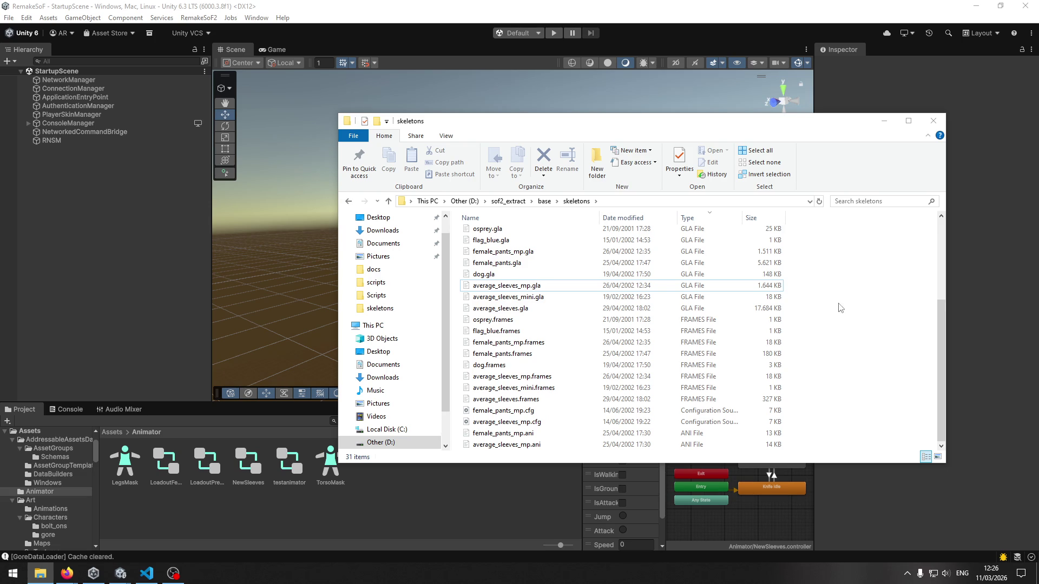
pyautogui.click(445, 504)
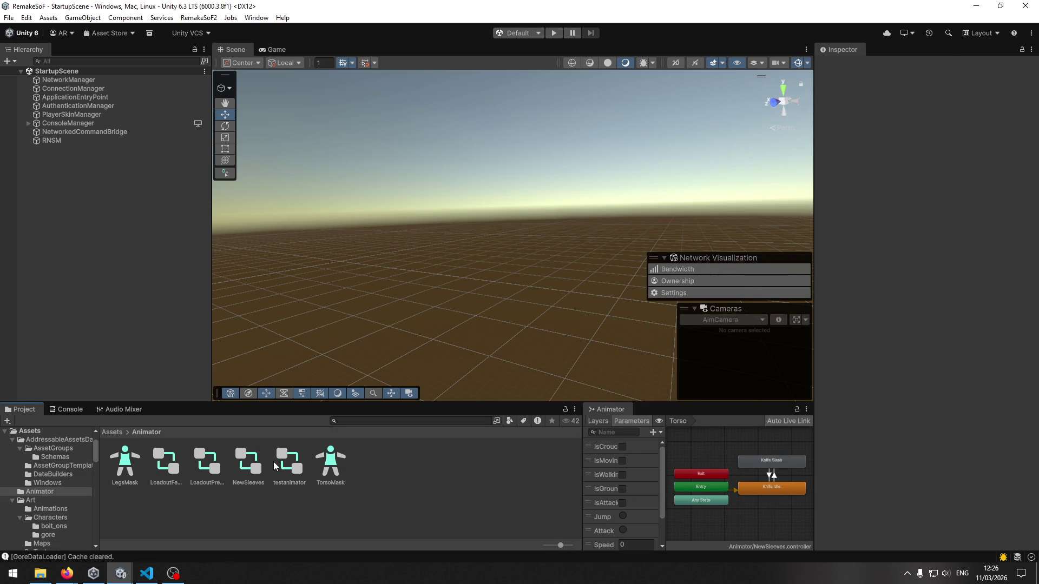
# Step: Go from Assets into the Animator folder and reselect NewSleeves to check its addressable address
pyautogui.click(112, 432)
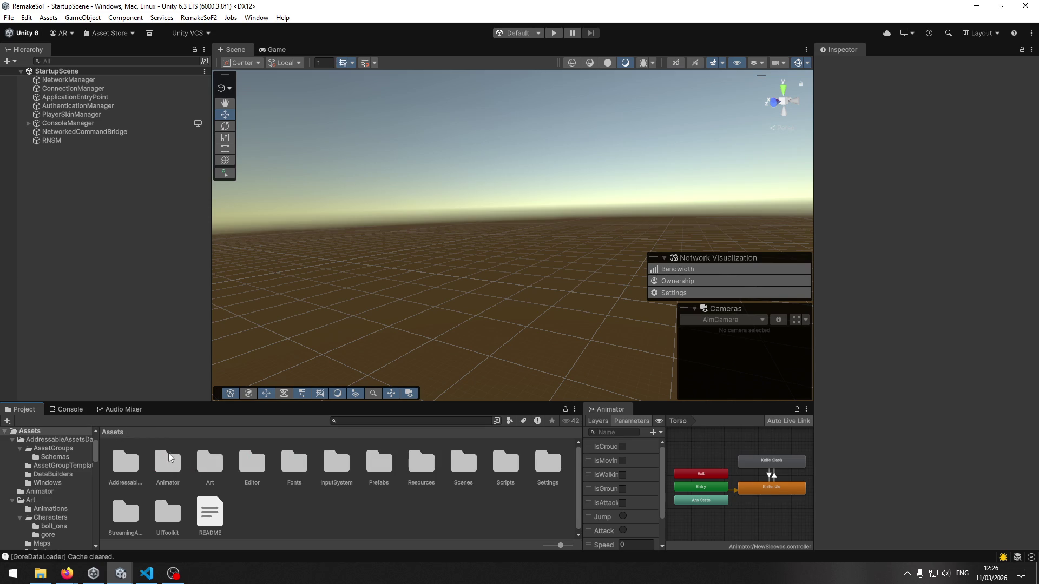
pyautogui.doubleClick(168, 466)
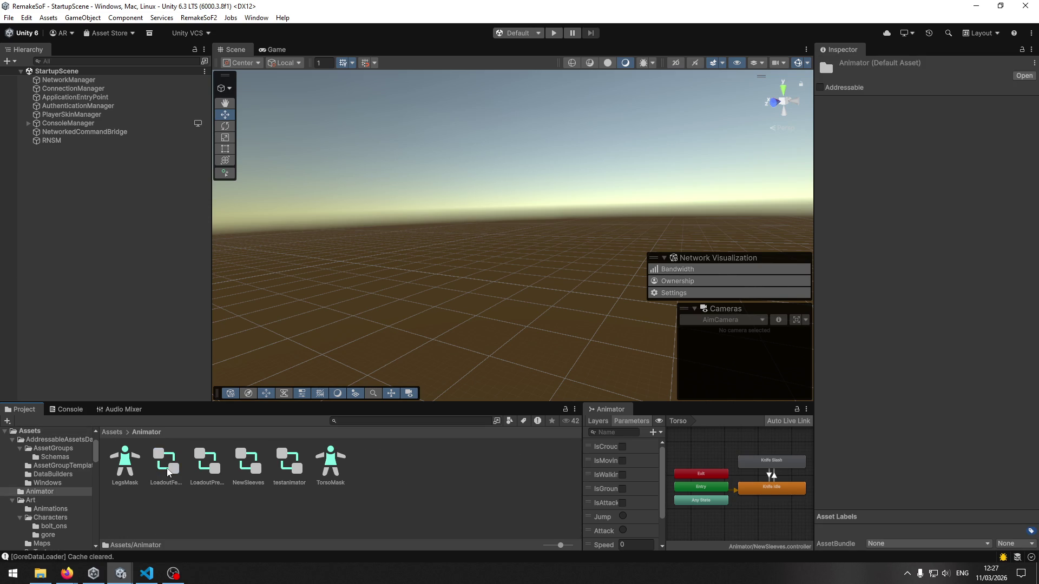
pyautogui.click(244, 465)
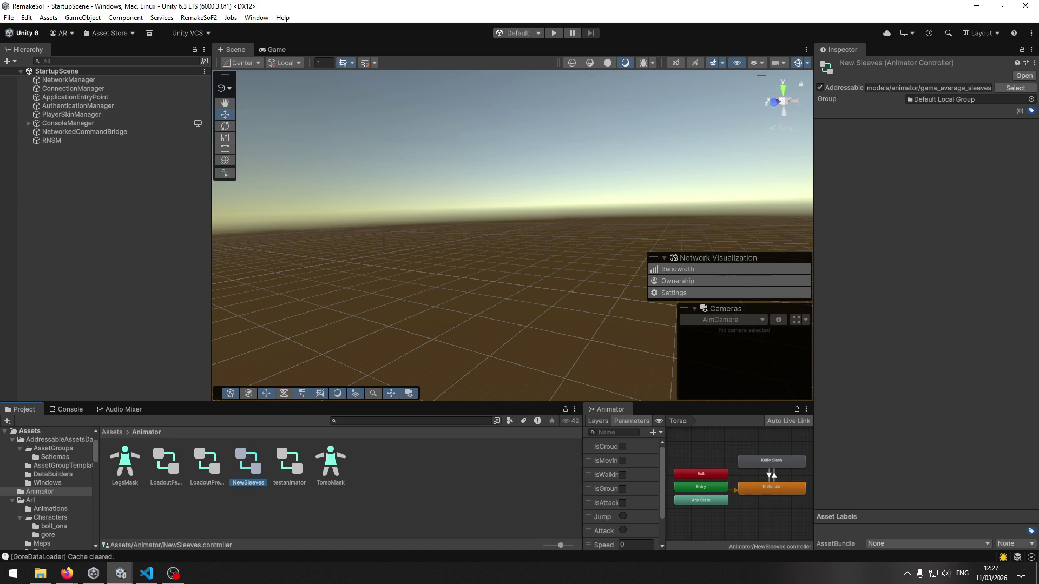
pyautogui.click(147, 574)
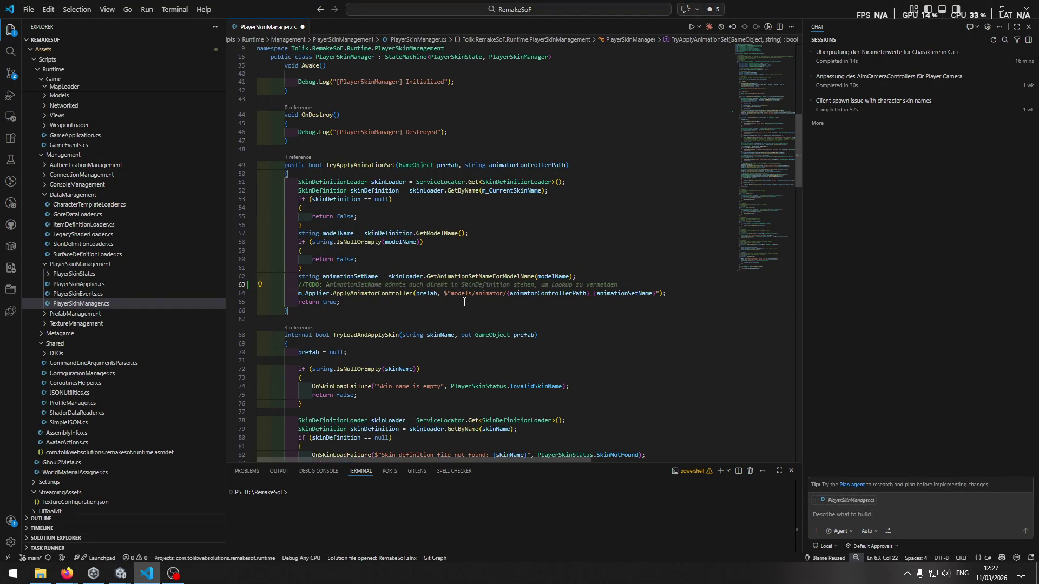
# Step: Write 'Animator controller für' into the line-63 TODO, checking Unity between edits
pyautogui.hotkey('alt', 'Tab')
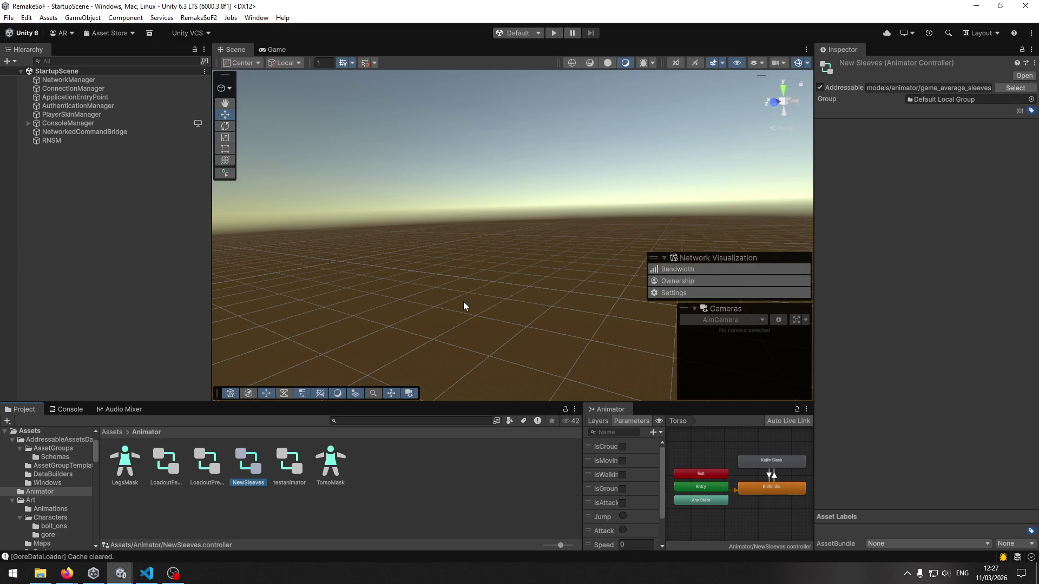
pyautogui.hotkey('alt', 'Tab')
pyautogui.write('or')
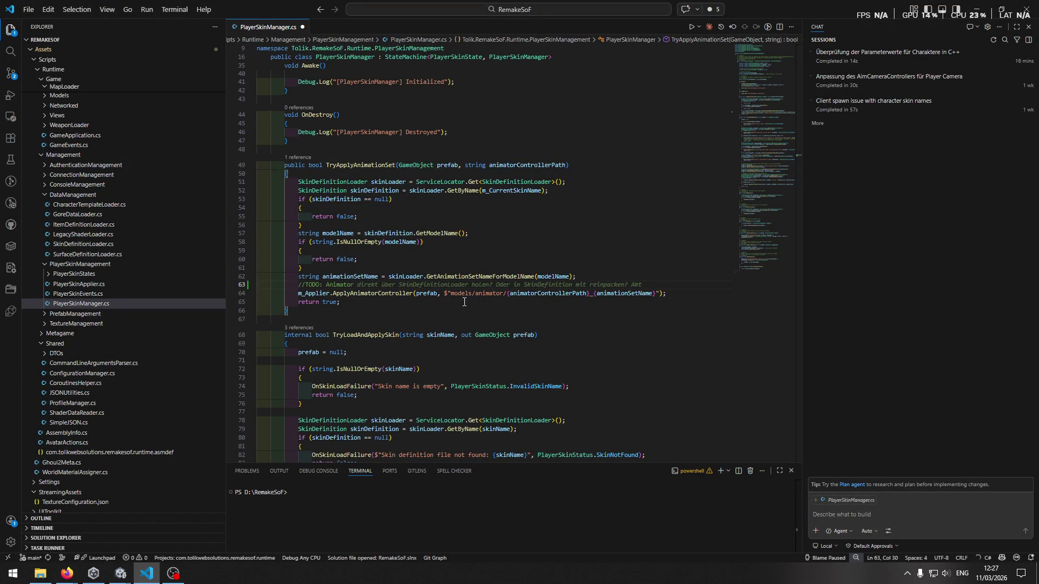
pyautogui.hotkey('alt', 'Tab')
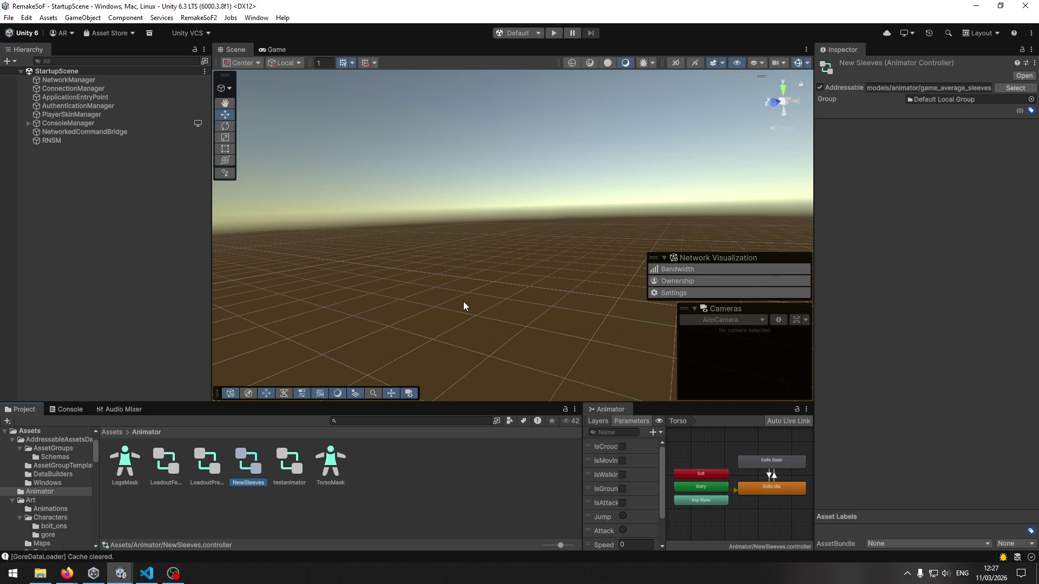
pyautogui.hotkey('alt', 'Tab')
pyautogui.write('roller für')
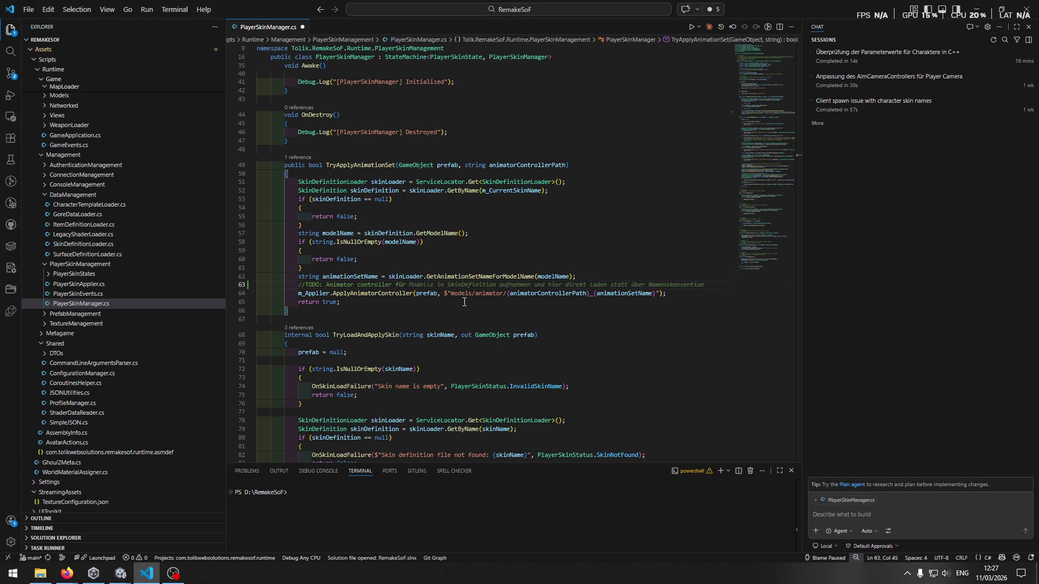
pyautogui.hotkey('alt', 'Tab')
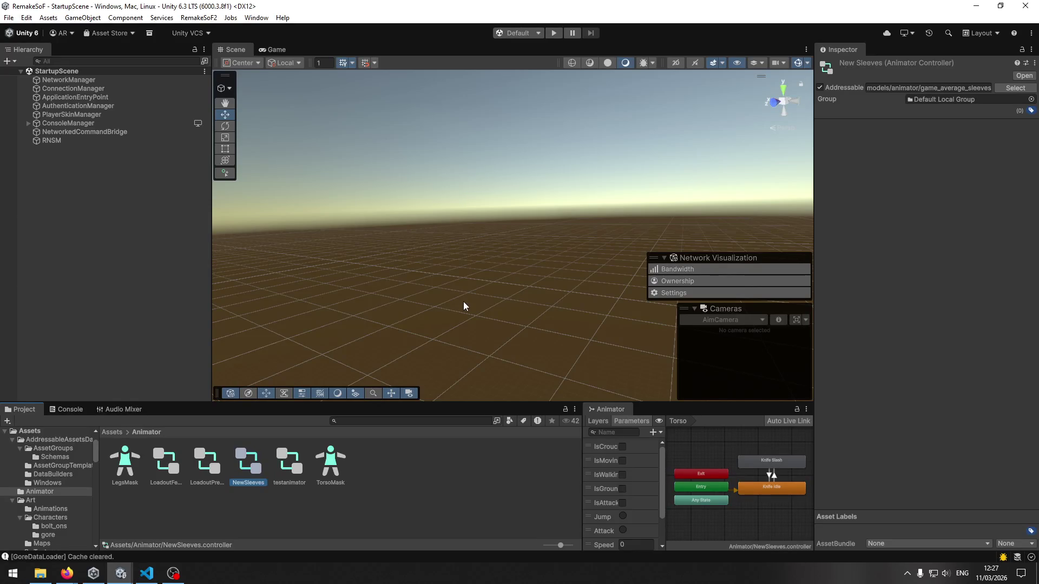
pyautogui.hotkey('alt', 'Tab')
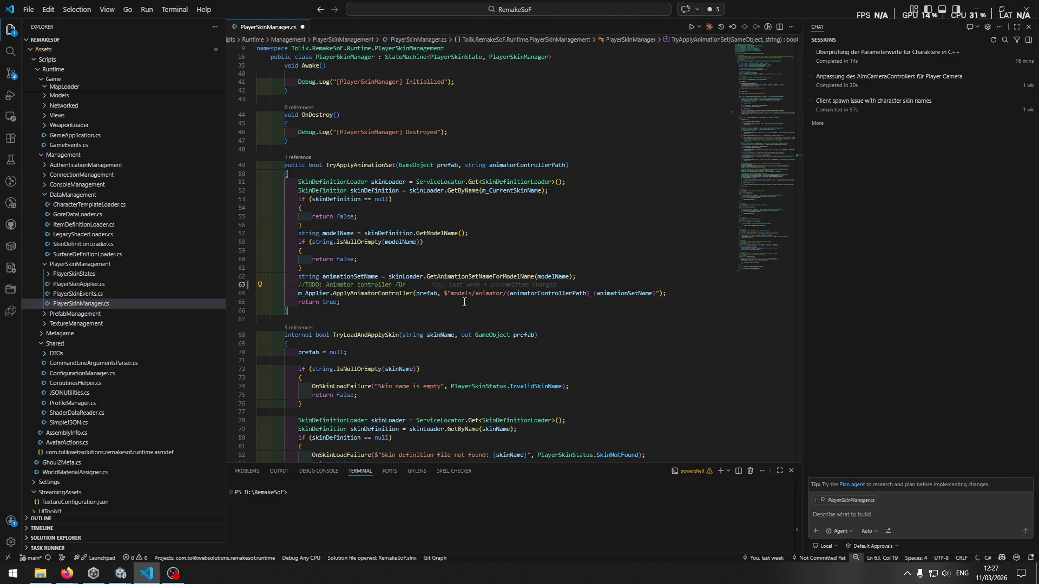
pyautogui.write('anatoli -')
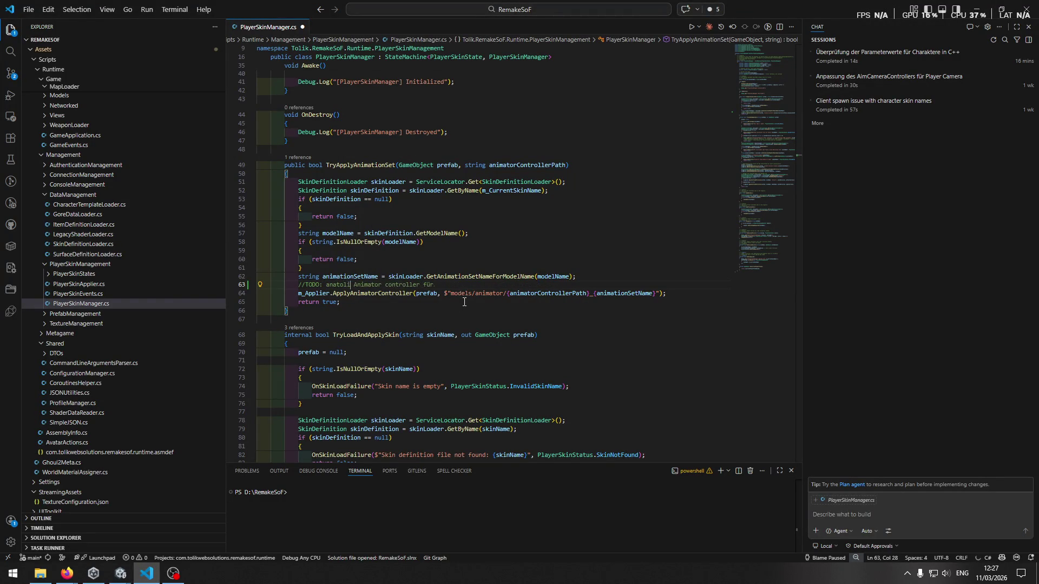
pyautogui.press('Tab')
# Step: Add 'female_pants und dog model' to the TODO, trim the suggested tail, and save
pyautogui.hotkey('alt', 'Tab')
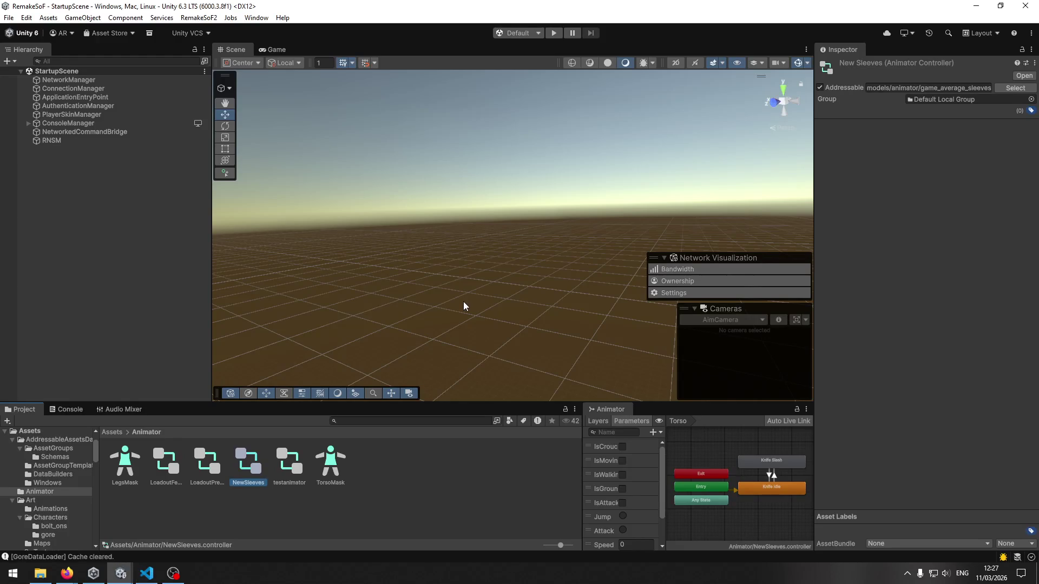
pyautogui.hotkey('alt', 'Tab')
pyautogui.write('female_pants und dog')
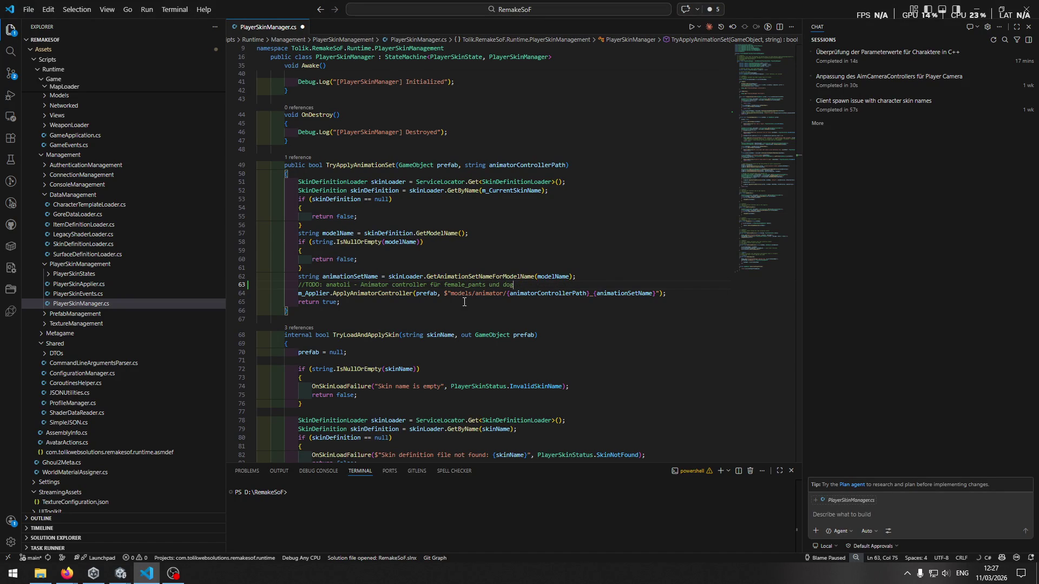
pyautogui.write(' m')
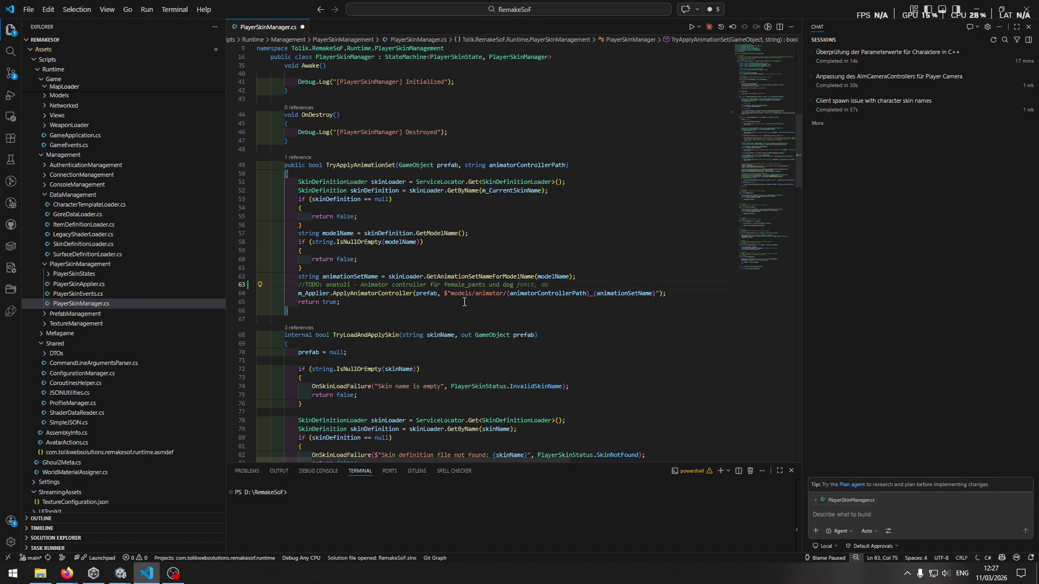
pyautogui.write('odel fehlt aktuell, da in skin definition kein model name hir')
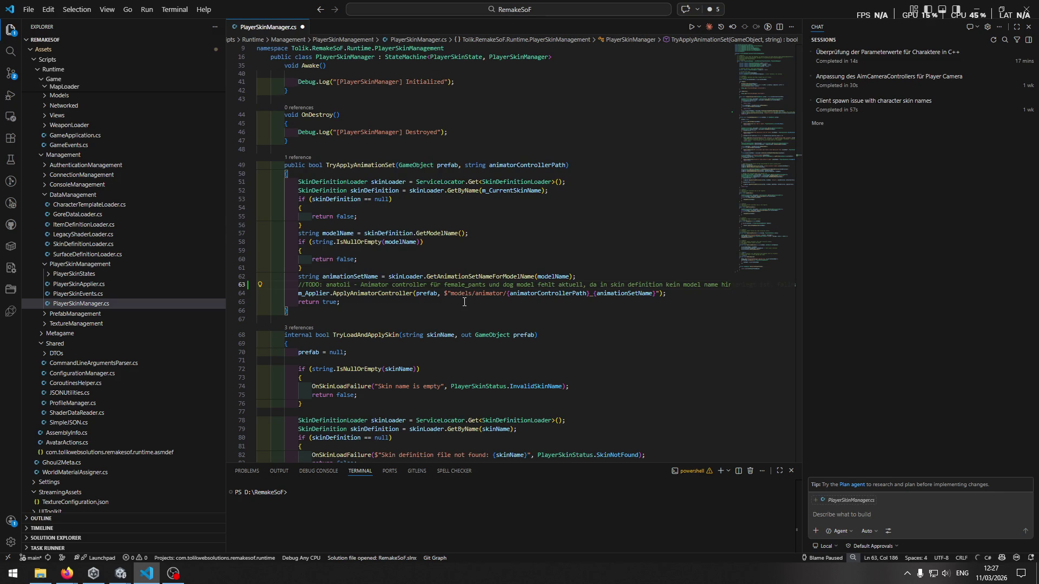
pyautogui.press('Tab')
pyautogui.hotkey('ctrl', 'shift', 'Left')
pyautogui.hotkey('ctrl', 'shift', 'Left')
pyautogui.hotkey('ctrl', 'shift', 'Left')
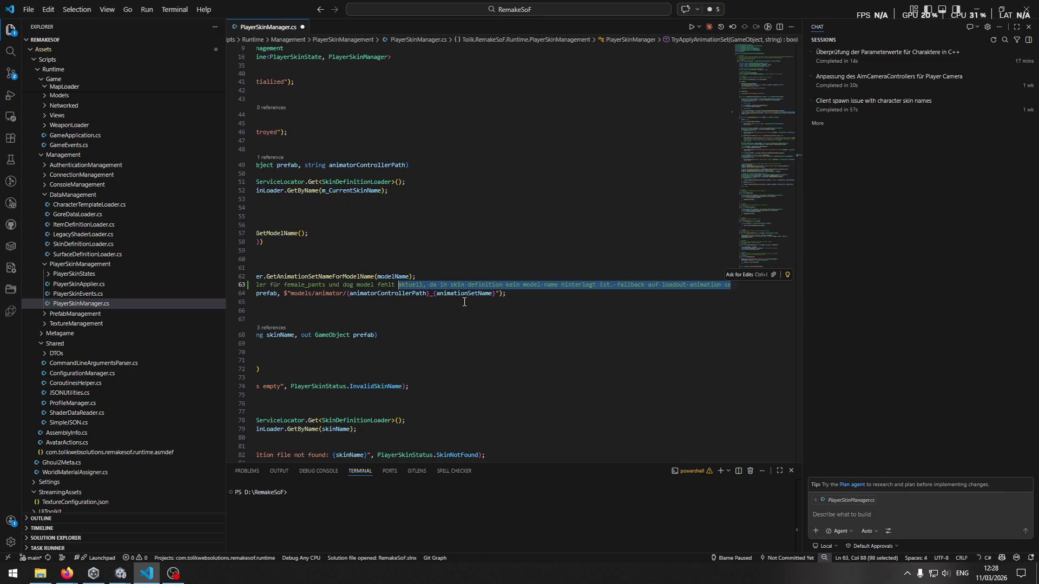
pyautogui.write('.')
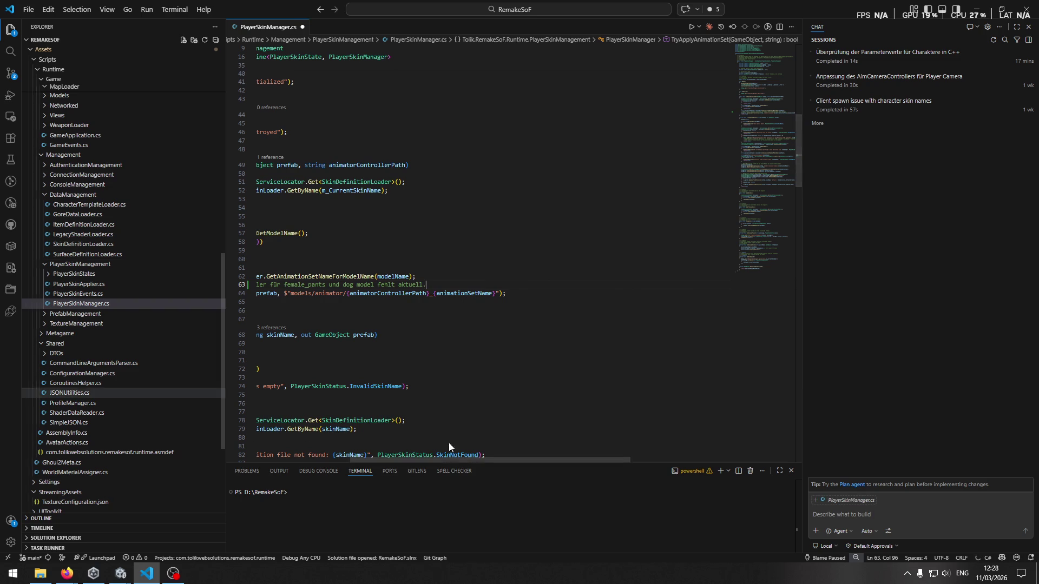
pyautogui.moveTo(452, 457)
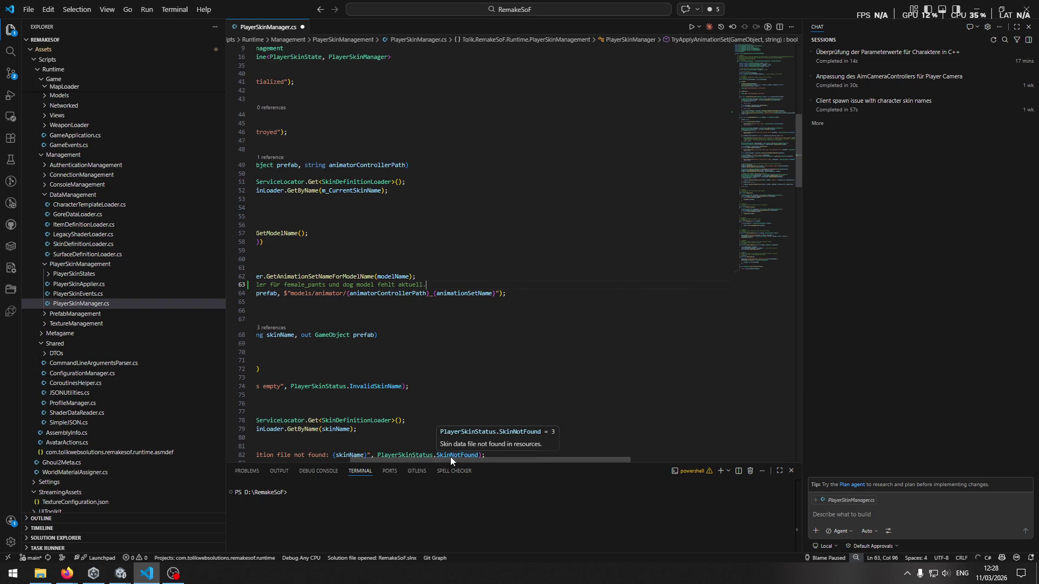
pyautogui.hscroll(-3, 487, 411)
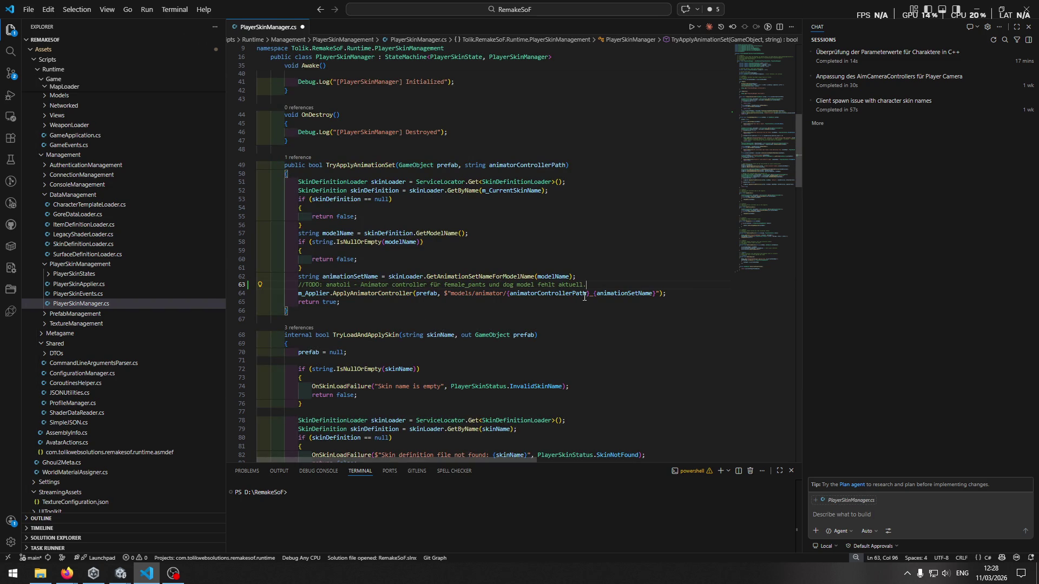
pyautogui.press('Down')
pyautogui.press('End')
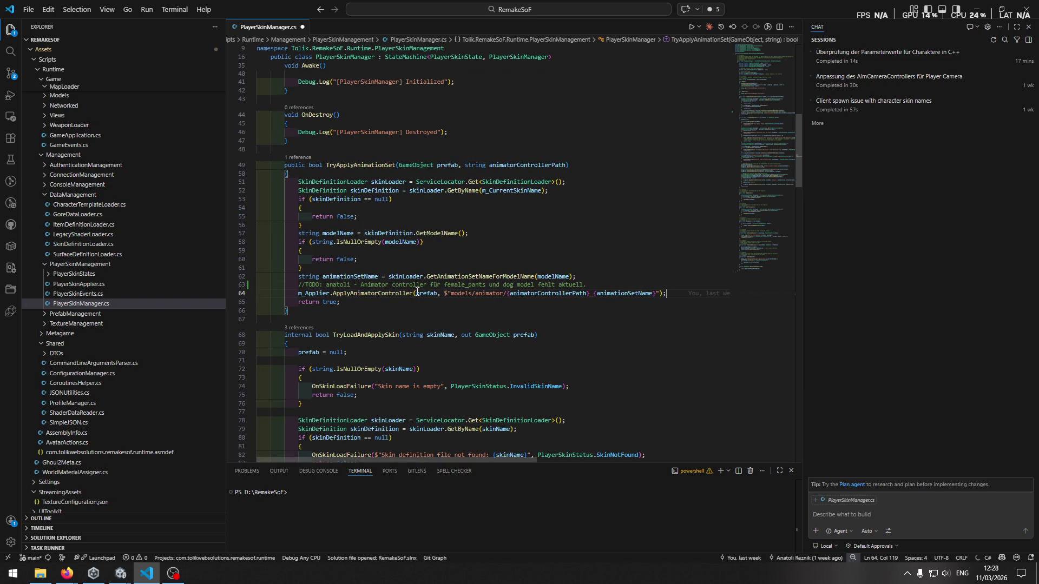
pyautogui.hotkey('ctrl', 's')
# Step: Change 'Animator' to 'Animator/animationset' in the TODO and save PlayerSkinManager.cs
pyautogui.click(390, 285)
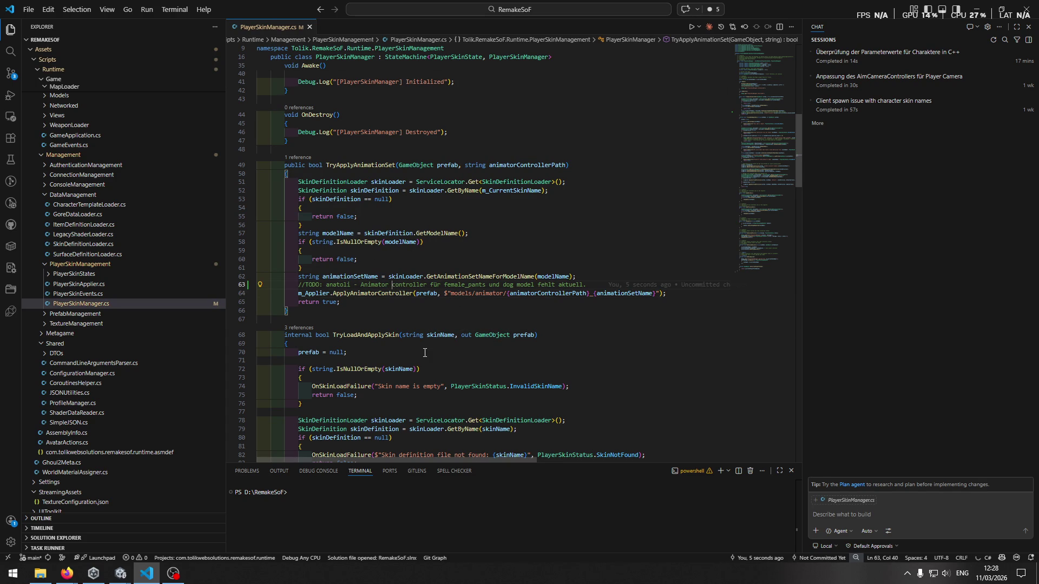
pyautogui.write('/animationset')
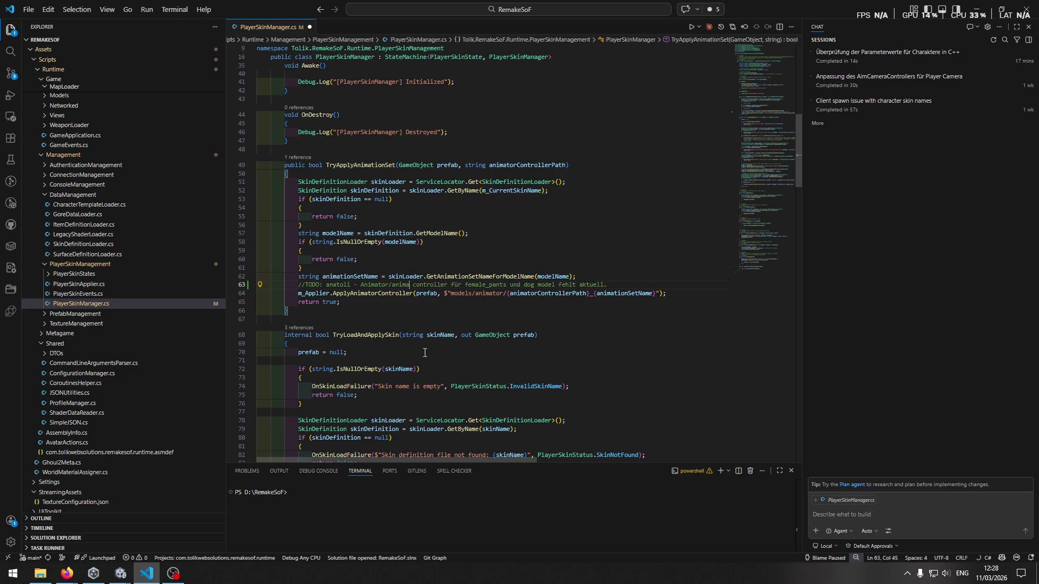
pyautogui.hotkey('ctrl', 's')
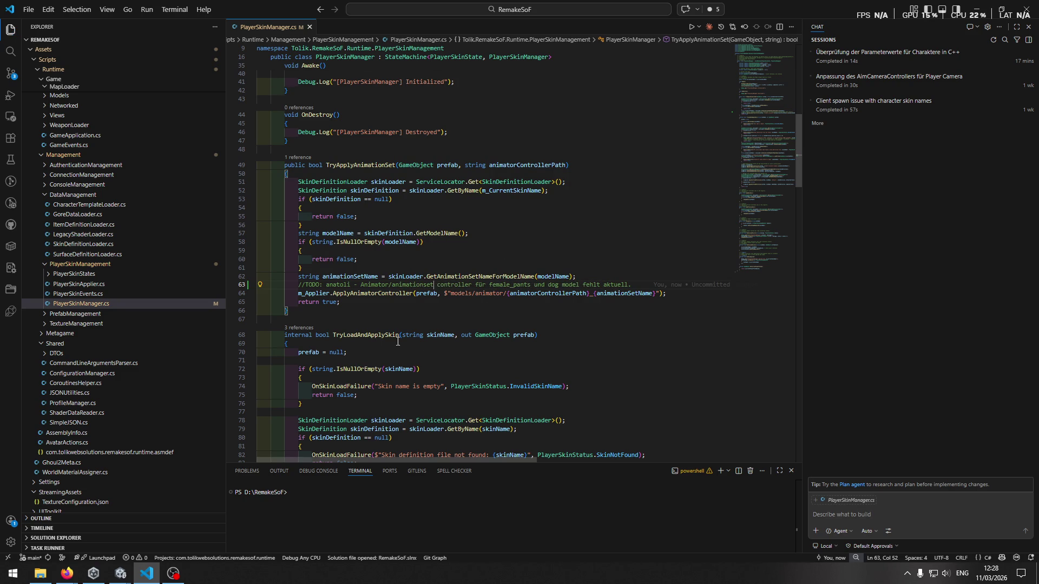
pyautogui.hotkey('alt', 'Tab')
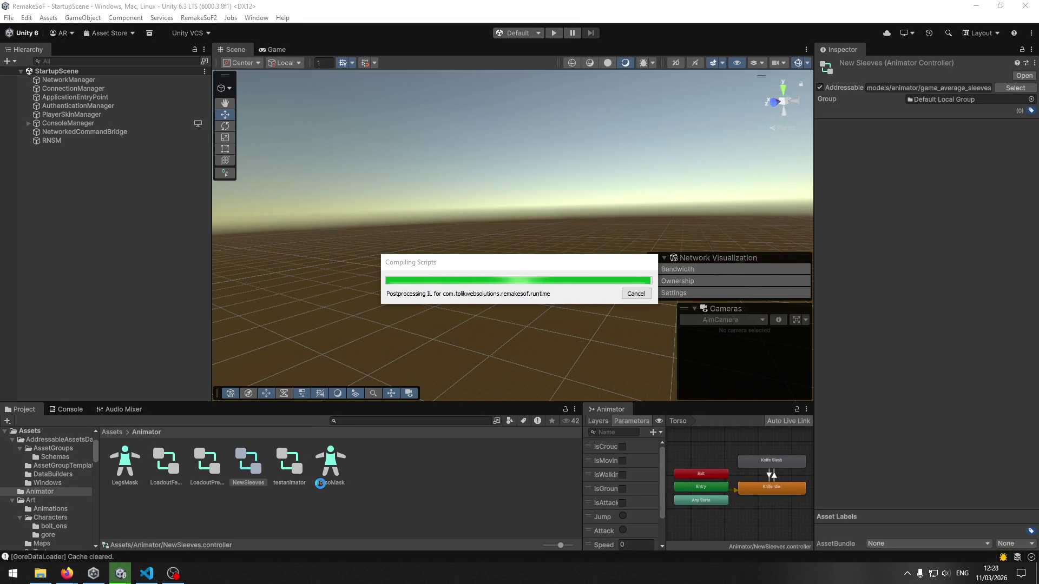
# Step: Compare the LoadoutPreviewAnimationController and LoadoutFemalePants controllers in the Inspector
pyautogui.hotkey('alt', 'Tab')
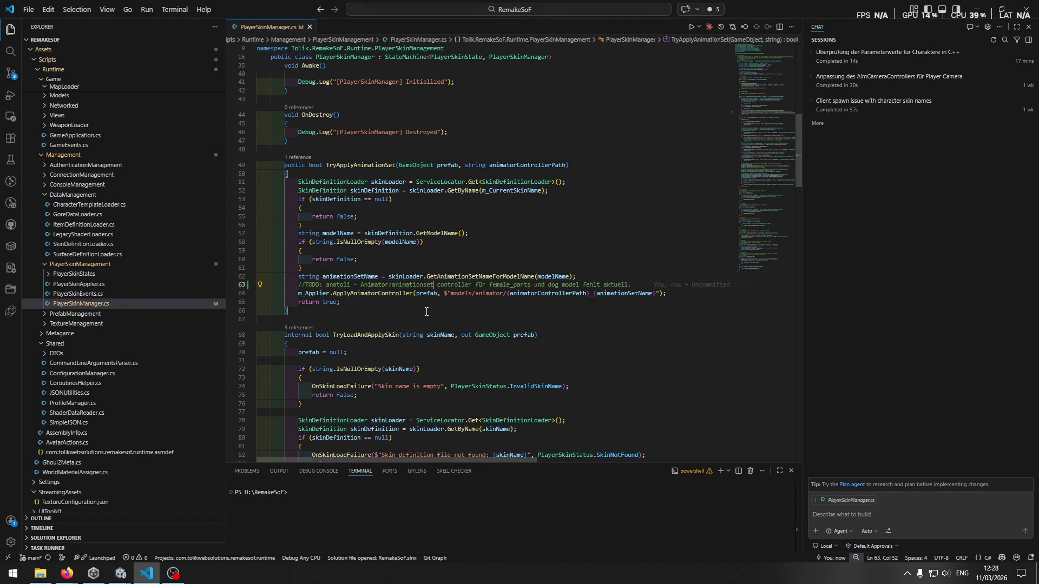
pyautogui.hotkey('alt', 'Tab')
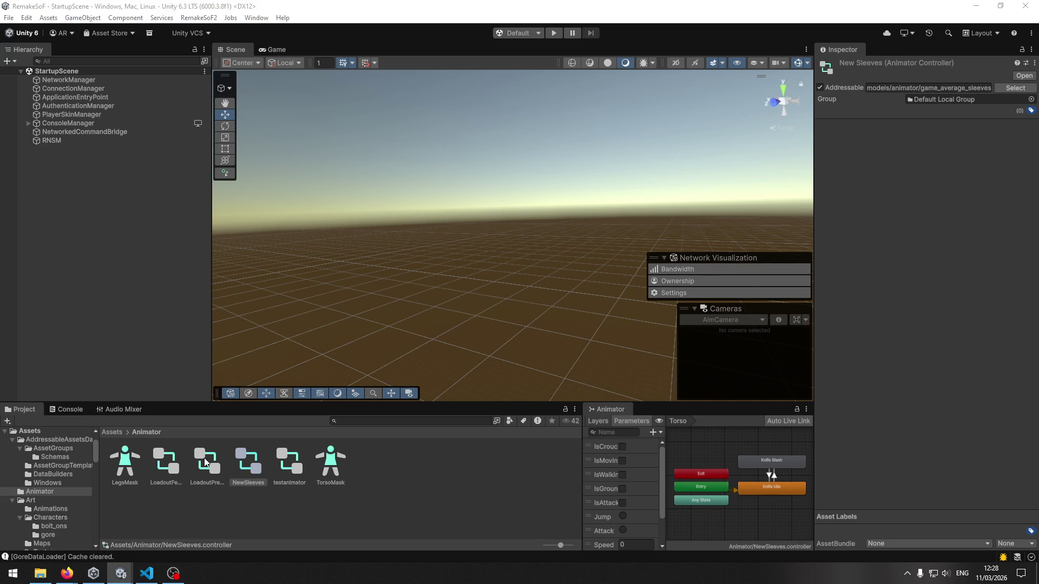
pyautogui.click(206, 462)
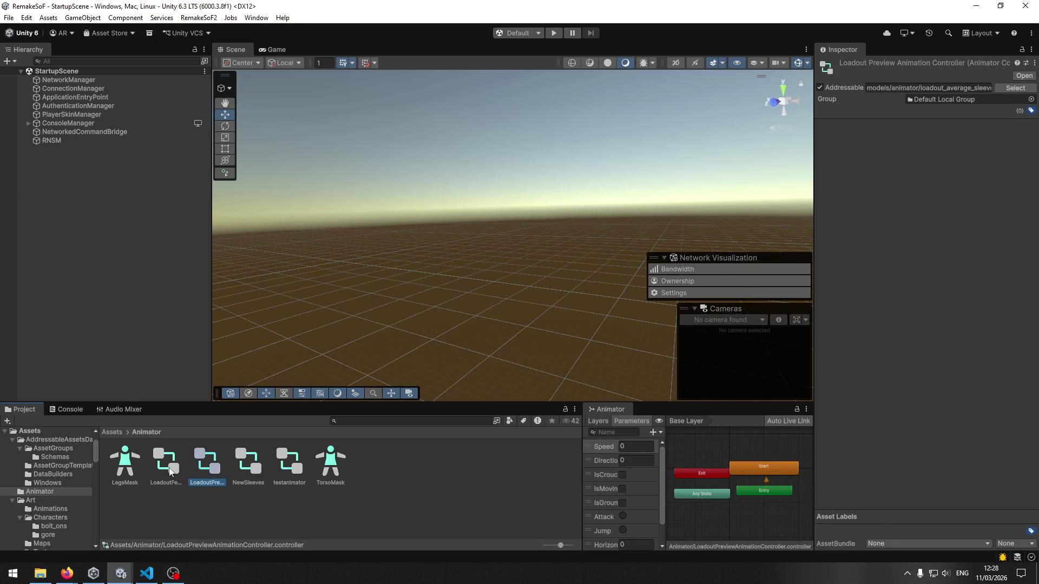
pyautogui.click(170, 469)
pyautogui.click(216, 472)
pyautogui.click(180, 472)
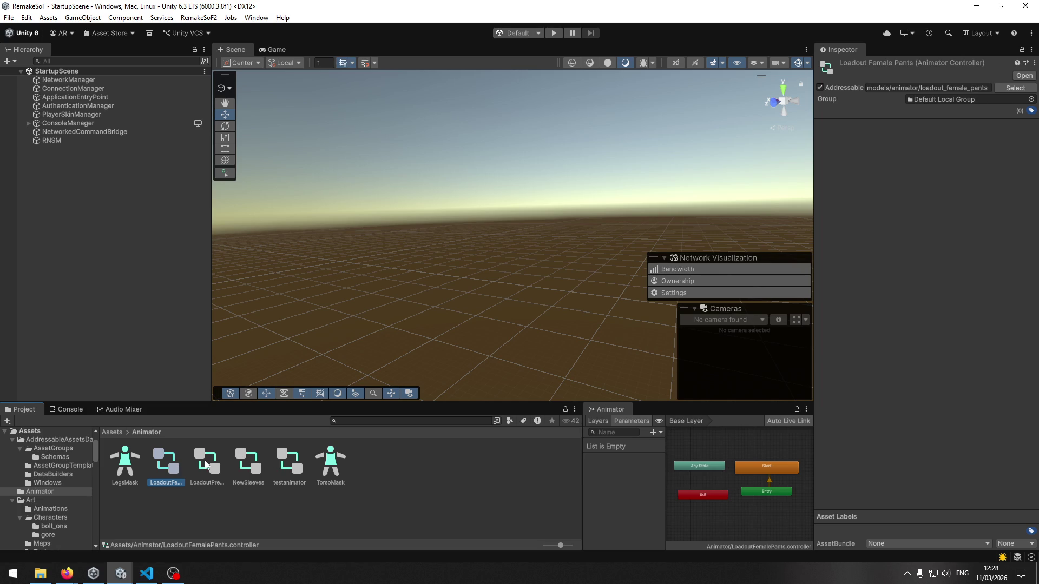
pyautogui.click(205, 464)
pyautogui.click(164, 472)
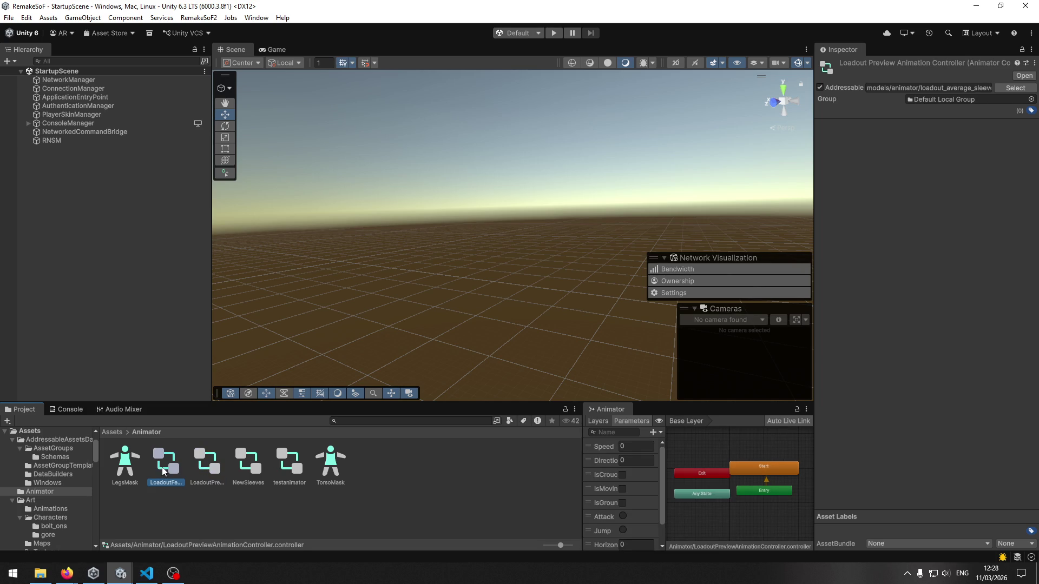
# Step: Check each loadout controller's Start state walk motion, view NewSleeves and testanimator, then deselect
pyautogui.click(771, 469)
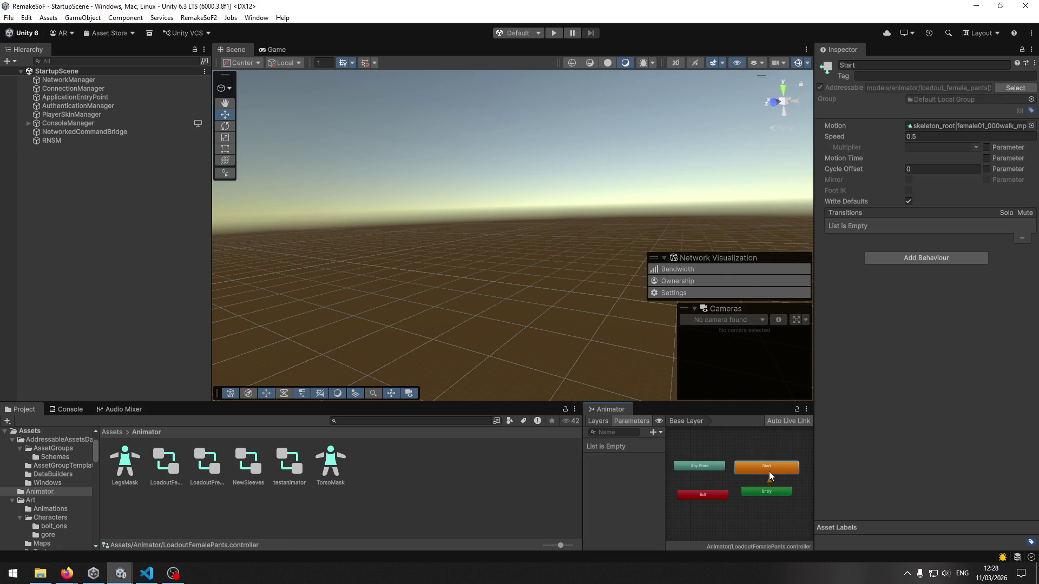
pyautogui.click(209, 461)
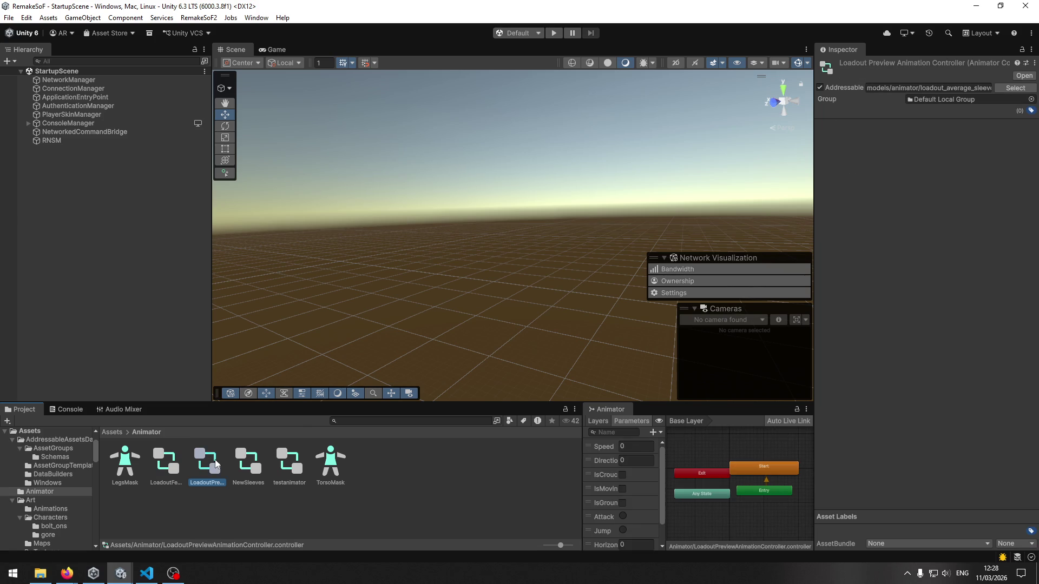
pyautogui.click(764, 468)
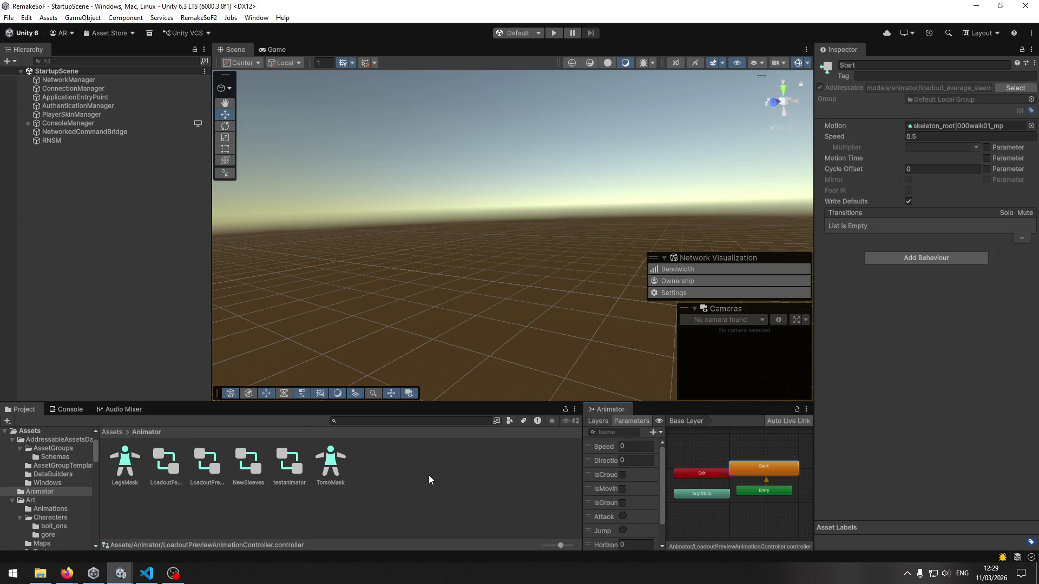
pyautogui.click(166, 463)
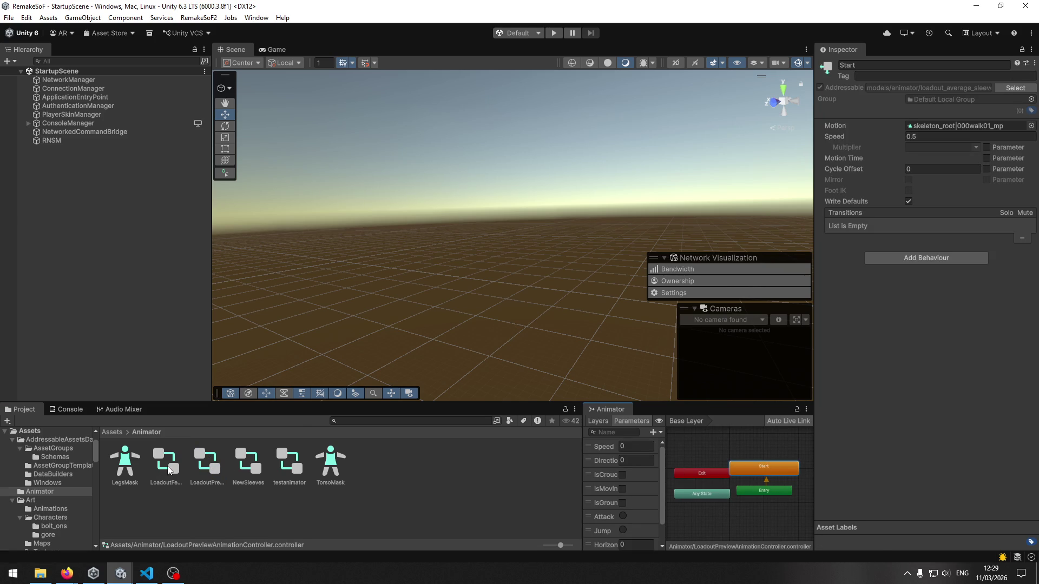
pyautogui.click(786, 472)
pyautogui.click(243, 474)
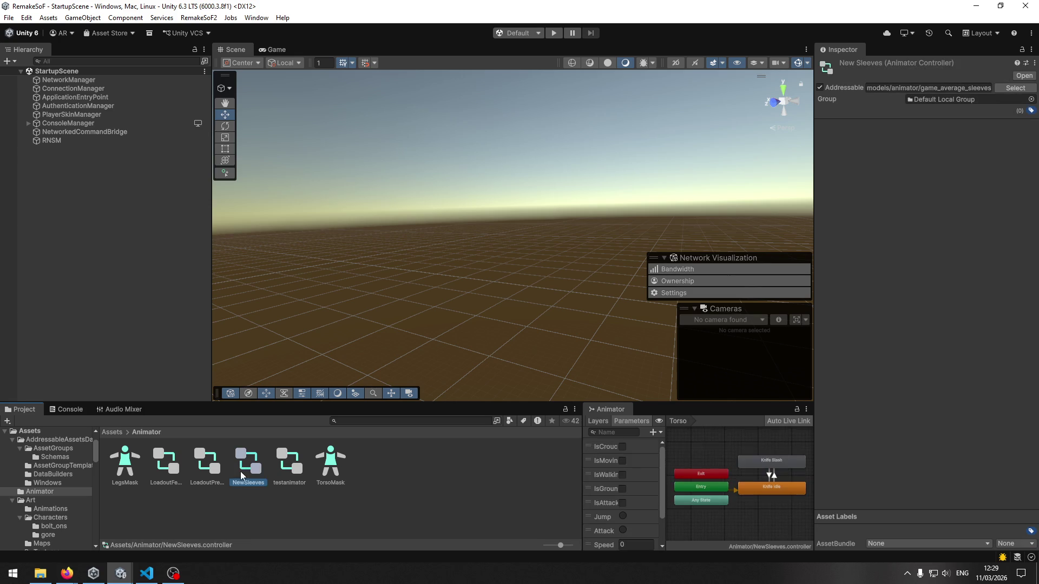
pyautogui.click(210, 472)
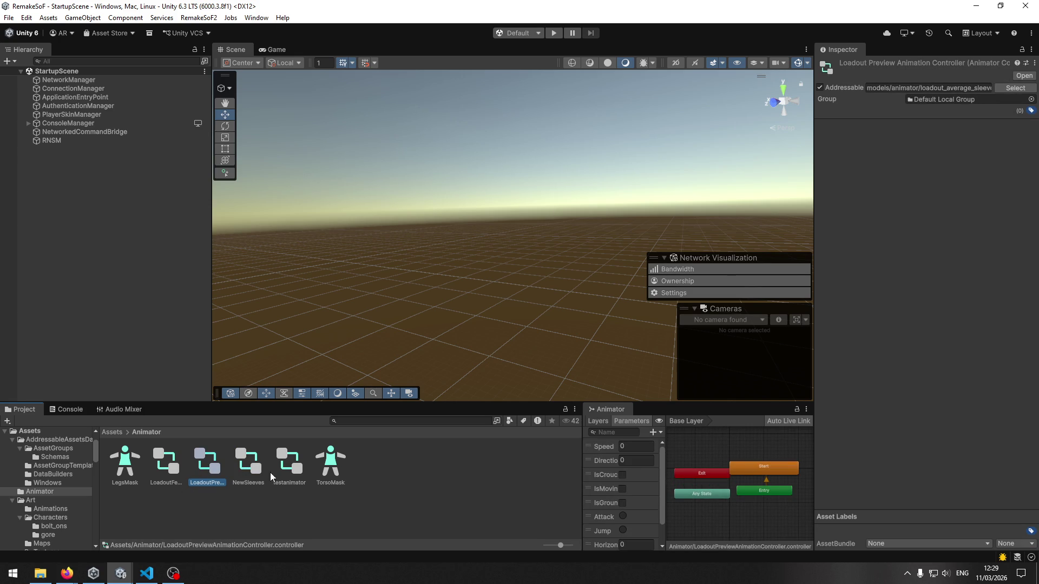
pyautogui.click(283, 472)
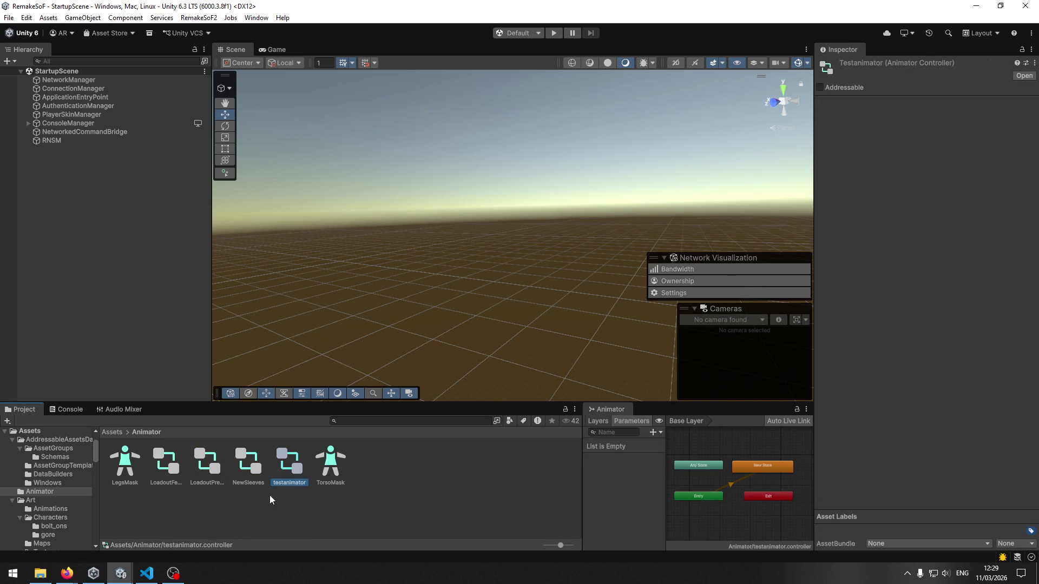
pyautogui.click(290, 490)
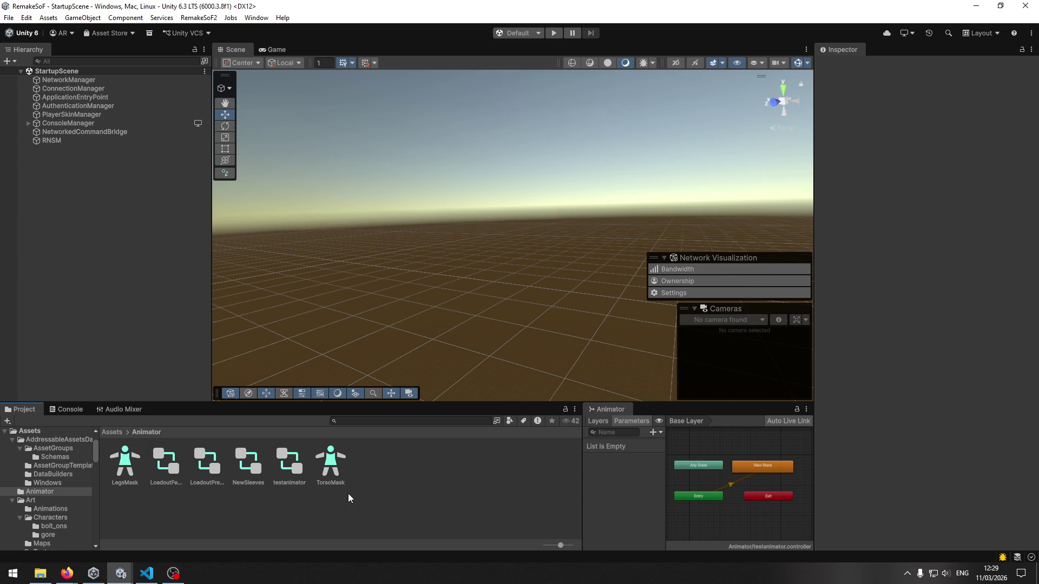
pyautogui.hotkey('alt', 'Tab')
# Step: Append '( female? eeven teilen bie beide die gleiche' to the line-63 TODO and let Unity recompile
pyautogui.press('End')
pyautogui.write('(')
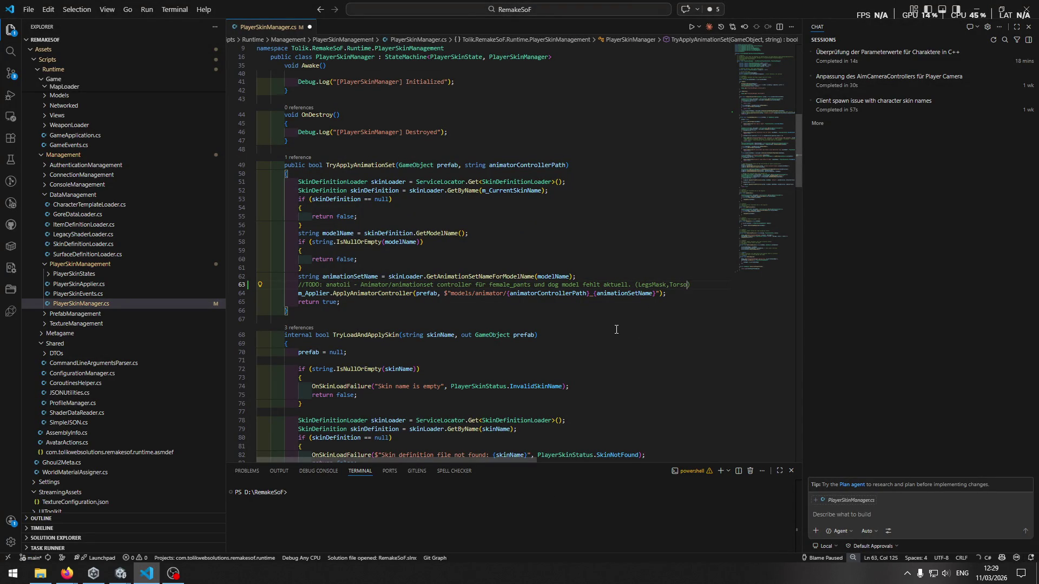
pyautogui.write(' female?')
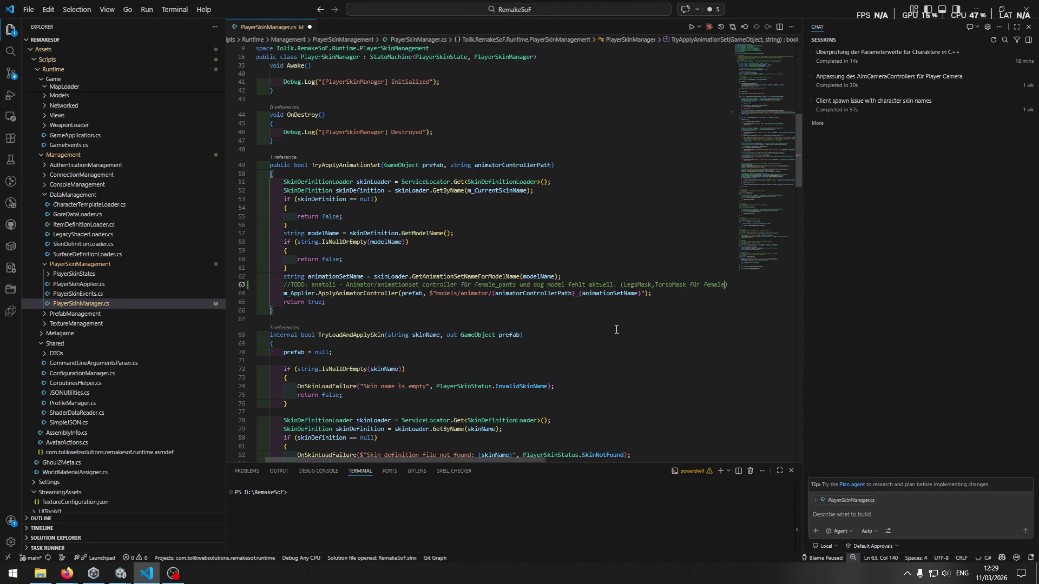
pyautogui.write(' eeven t')
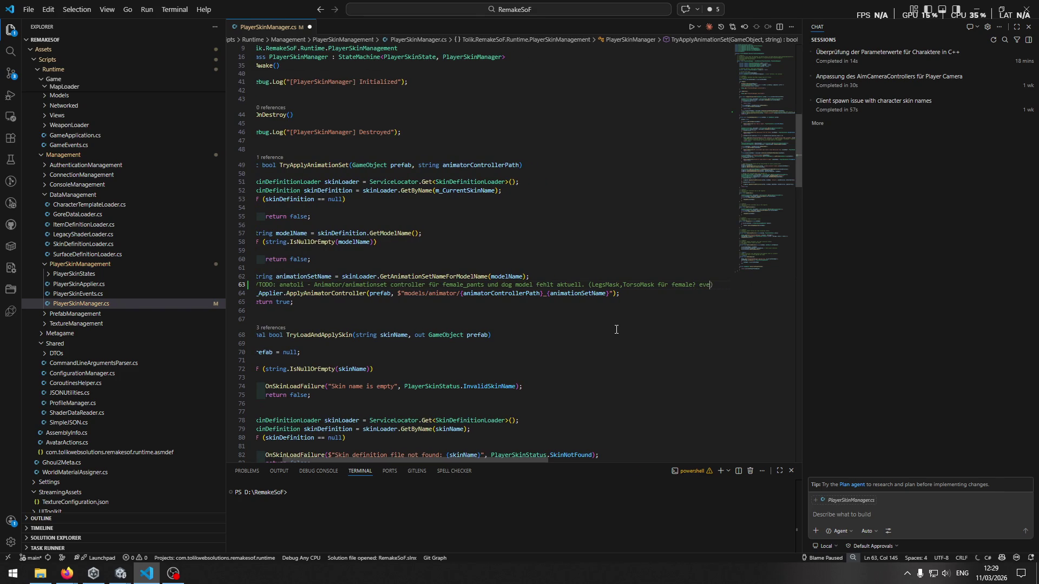
pyautogui.write('eilen')
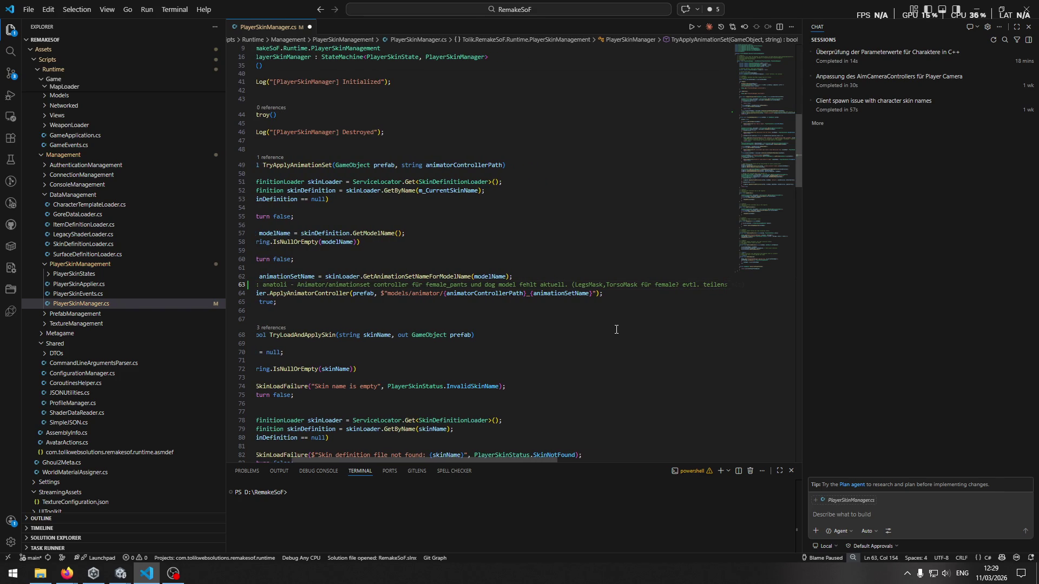
pyautogui.write('  b')
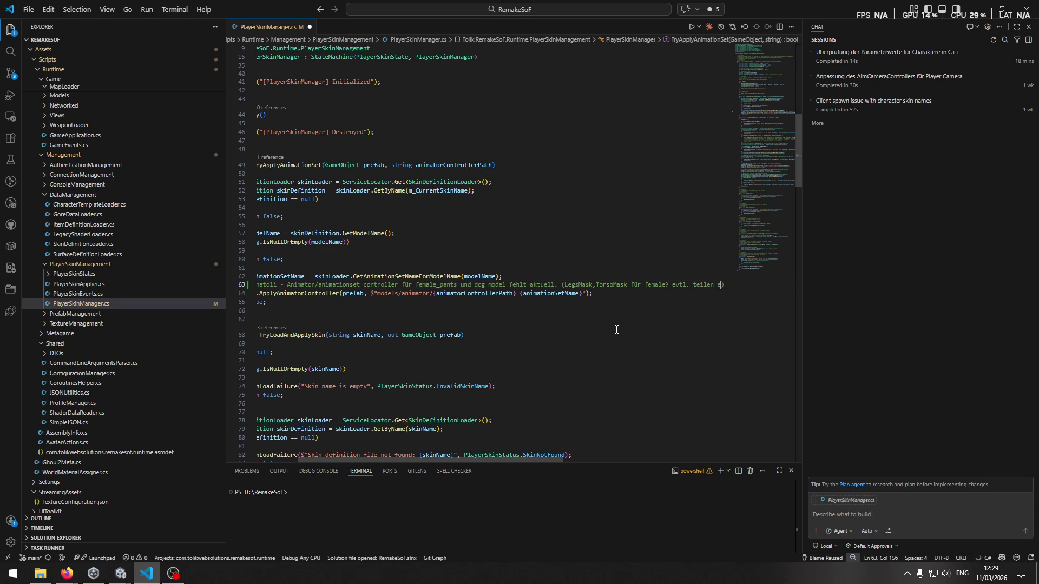
pyautogui.write('ie beide ')
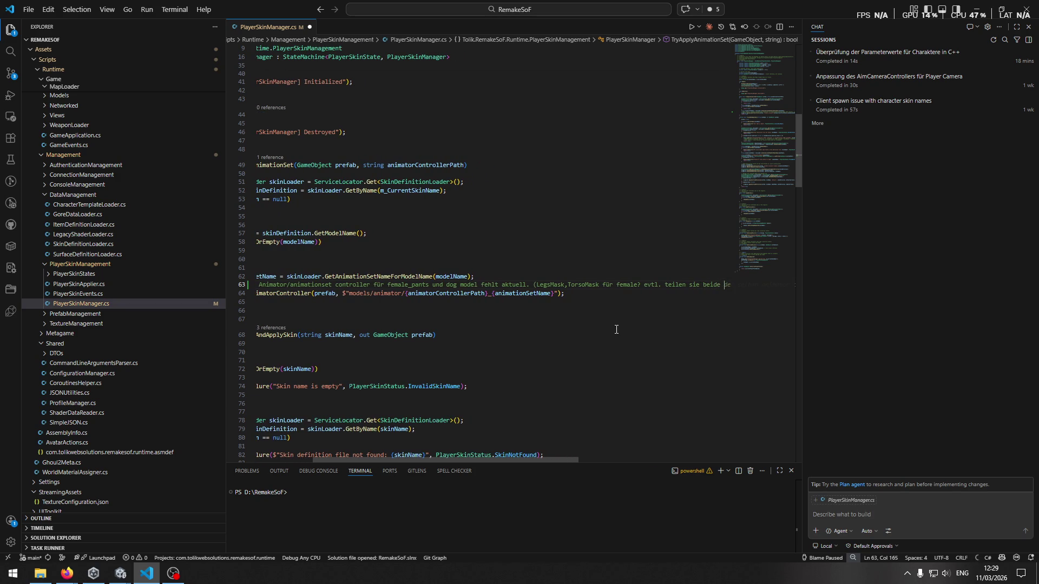
pyautogui.write('die gleiche')
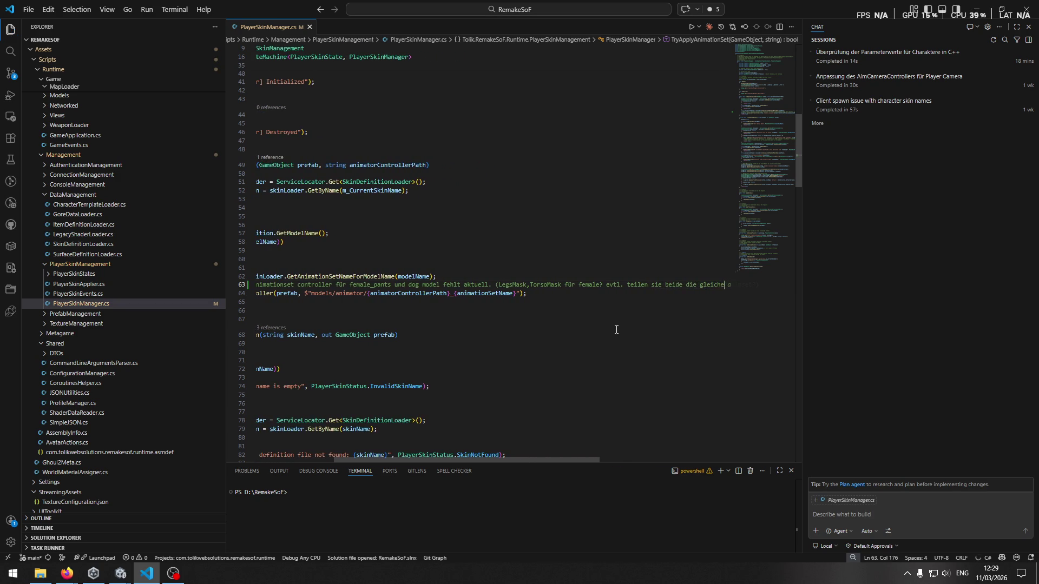
pyautogui.hotkey('alt', 'Tab')
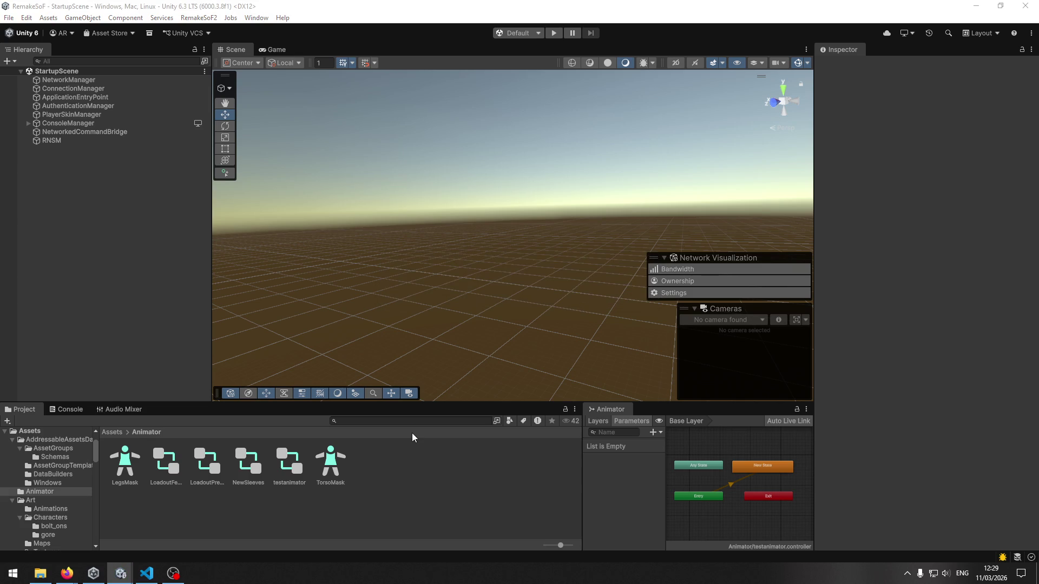
pyautogui.click(113, 433)
pyautogui.hotkey('alt', 'Tab')
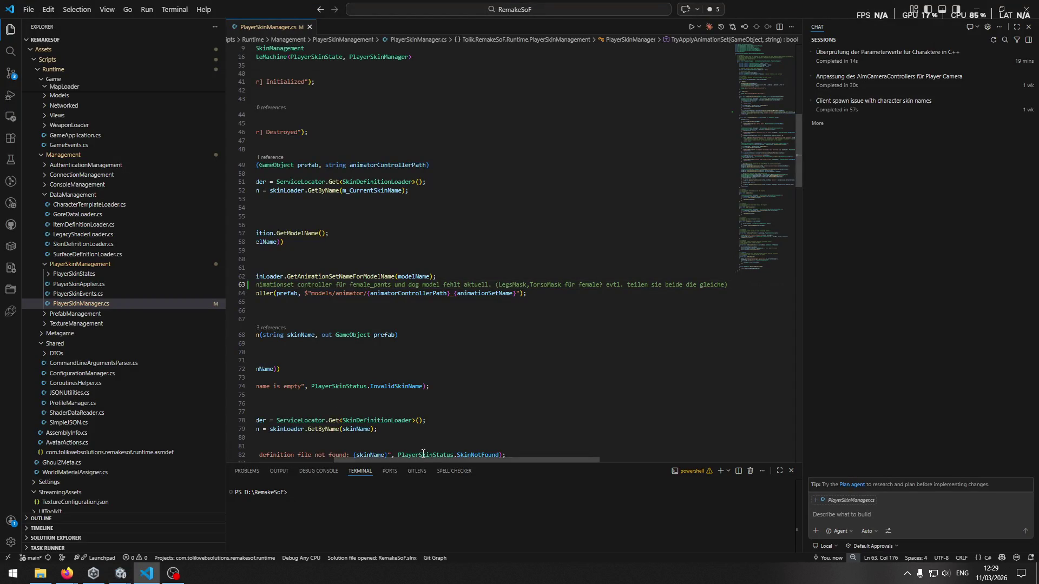
pyautogui.moveTo(427, 457); pyautogui.dragTo(242, 446)
pyautogui.click(380, 301)
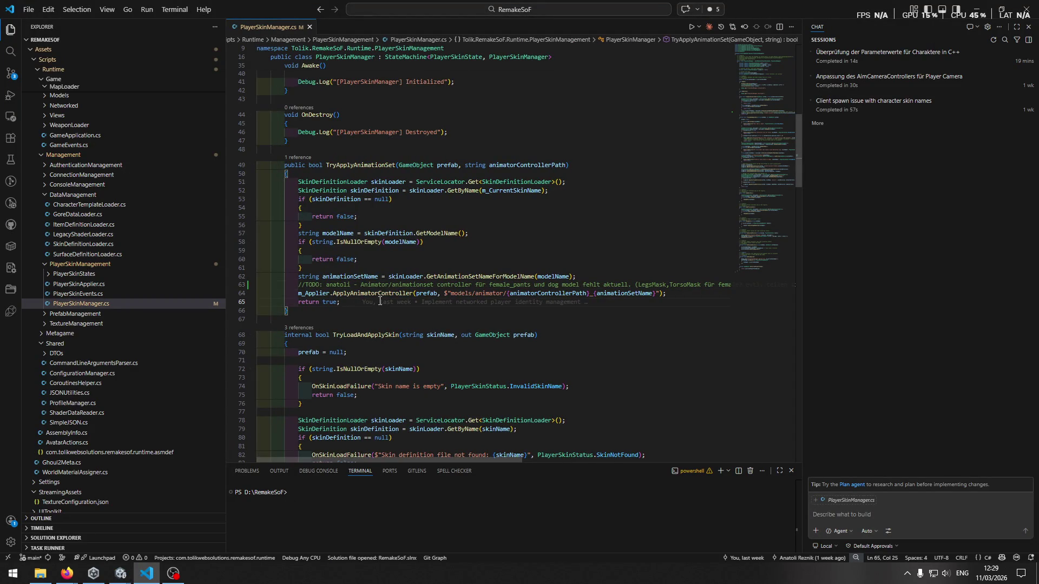
pyautogui.hotkey('alt', 'Tab')
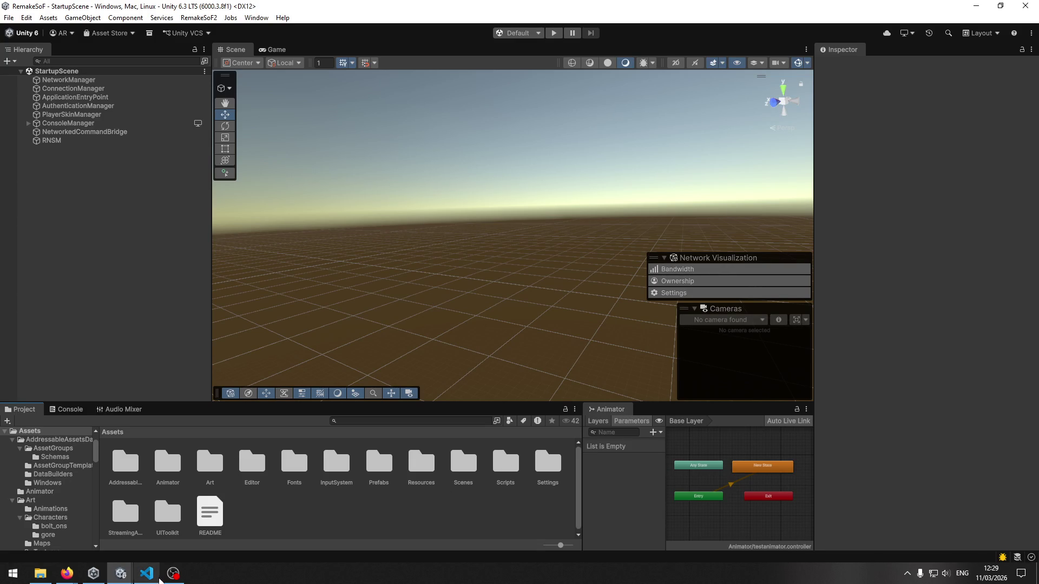
# Step: Enter Play mode, log in with a username and password, and show the Console
pyautogui.click(548, 36)
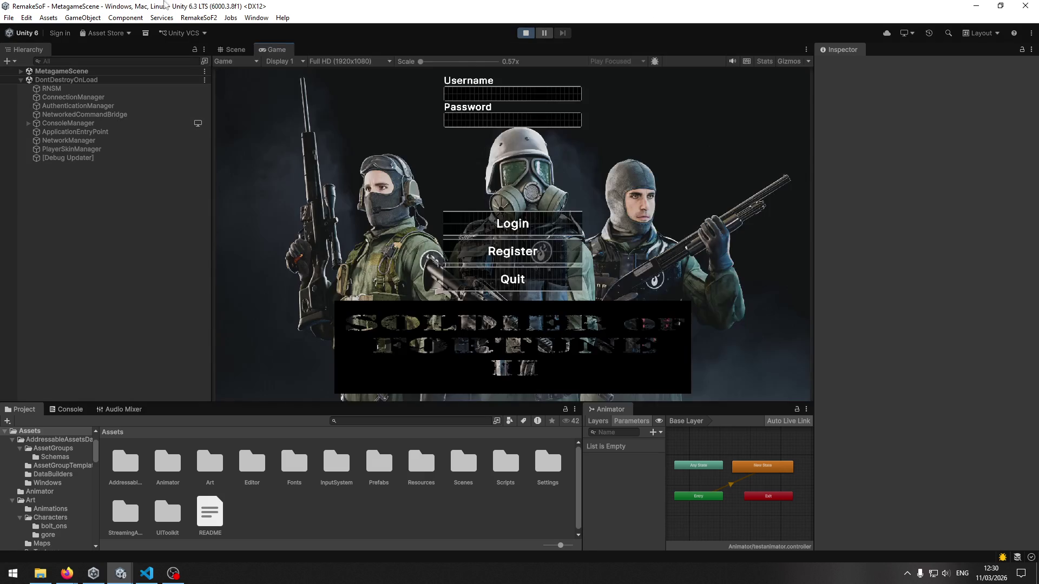
pyautogui.write('hgghgh')
pyautogui.press('Tab')
pyautogui.write('gh')
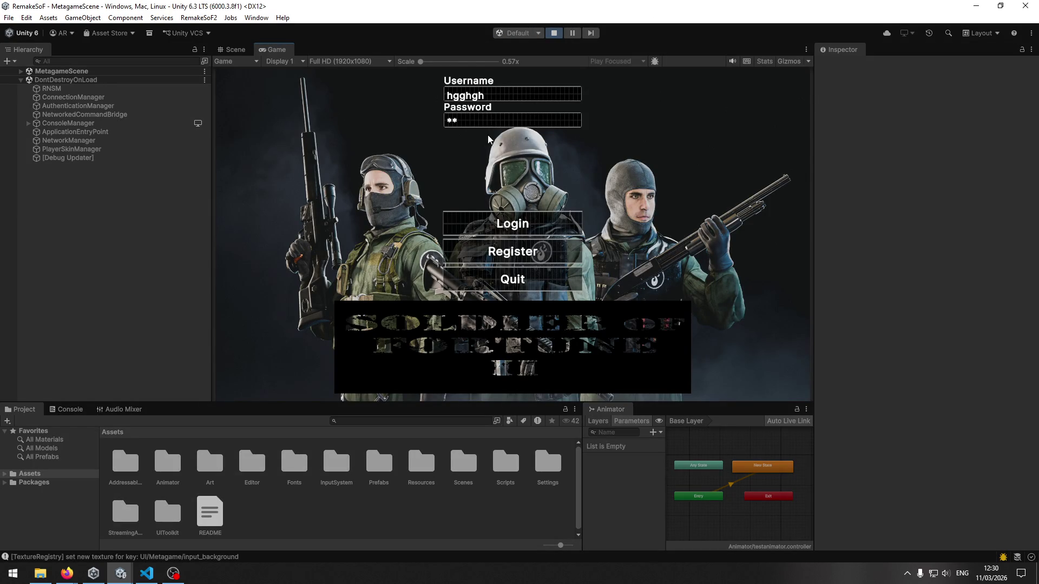
pyautogui.click(491, 222)
pyautogui.click(68, 411)
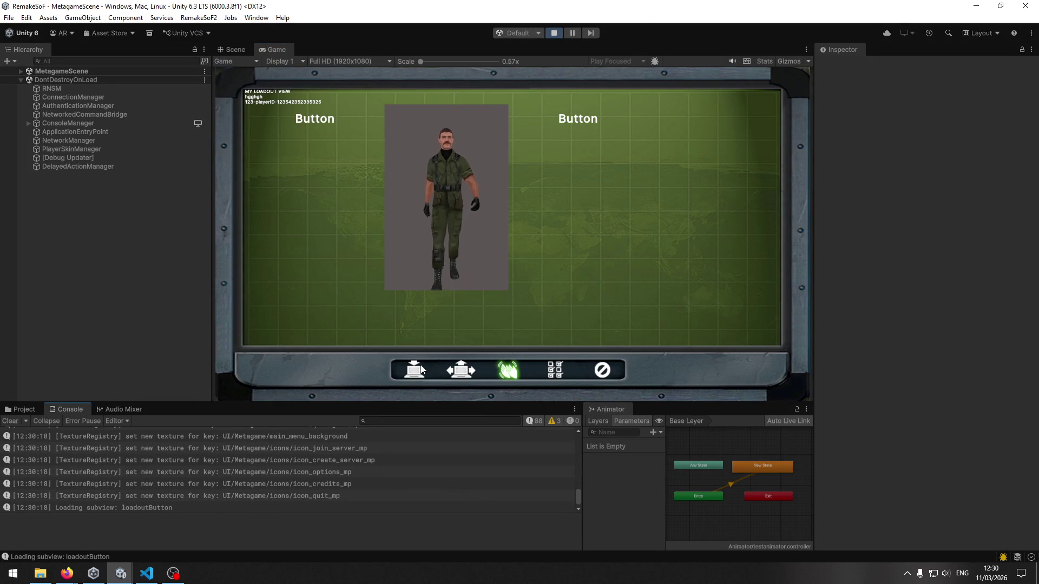
# Step: Cycle the loadout character forward seven skins to order_soldier, then clear the console
pyautogui.click(572, 121)
pyautogui.click(572, 121)
pyautogui.click(573, 121)
pyautogui.click(572, 121)
pyautogui.click(573, 120)
pyautogui.click(572, 120)
pyautogui.click(573, 120)
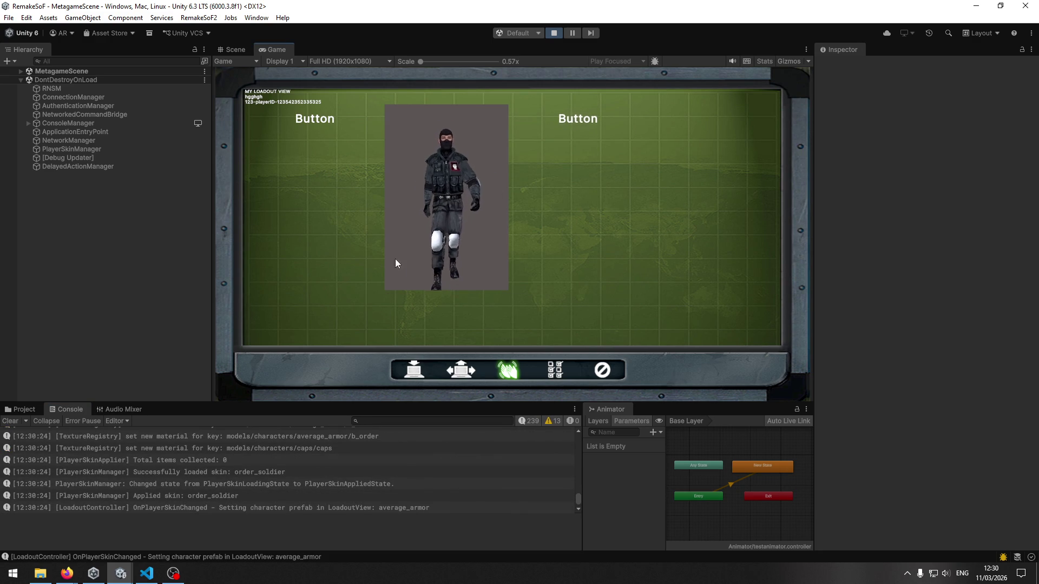
pyautogui.click(10, 421)
# Step: Join the server, run the character up the slope, then pause and clear the console
pyautogui.click(409, 373)
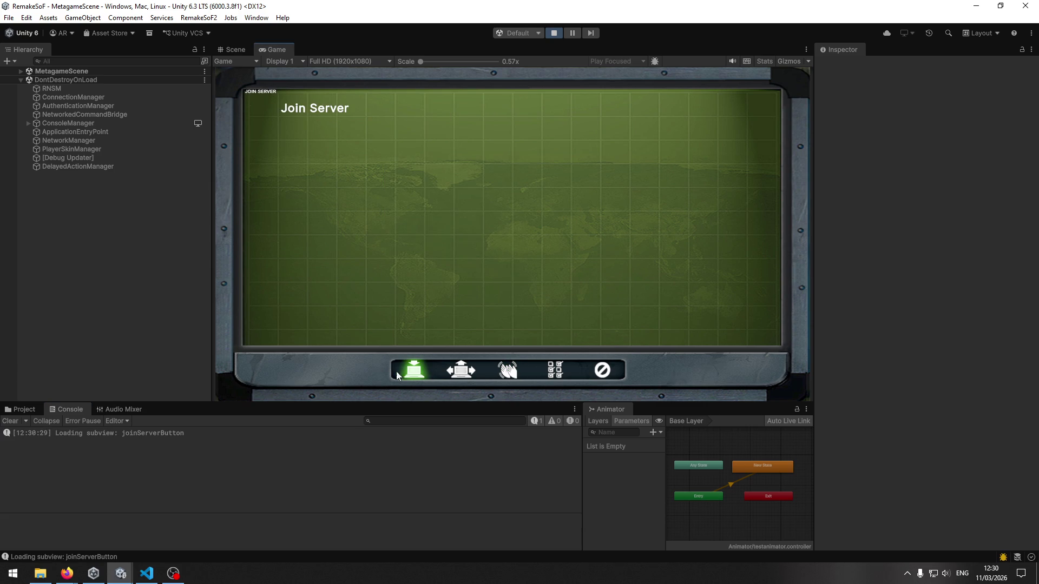
pyautogui.click(304, 110)
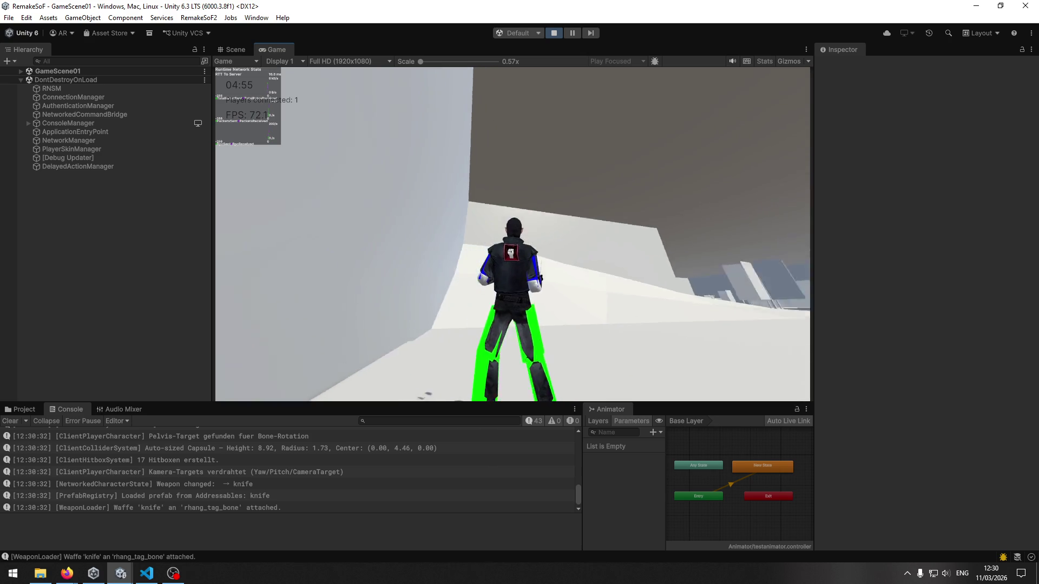
pyautogui.press('w')
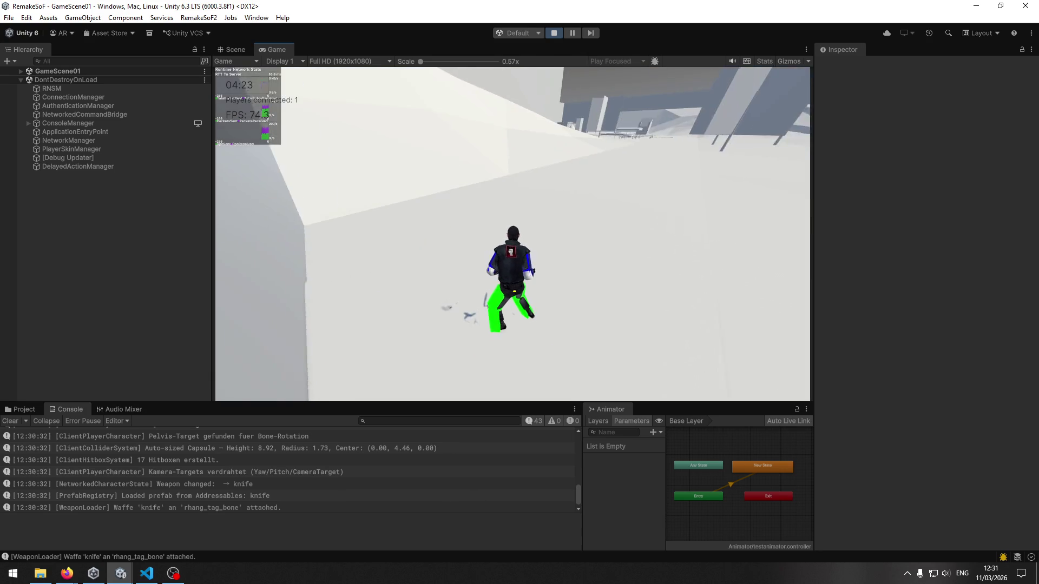
pyautogui.press('Escape')
pyautogui.press('super')
pyautogui.click(429, 510)
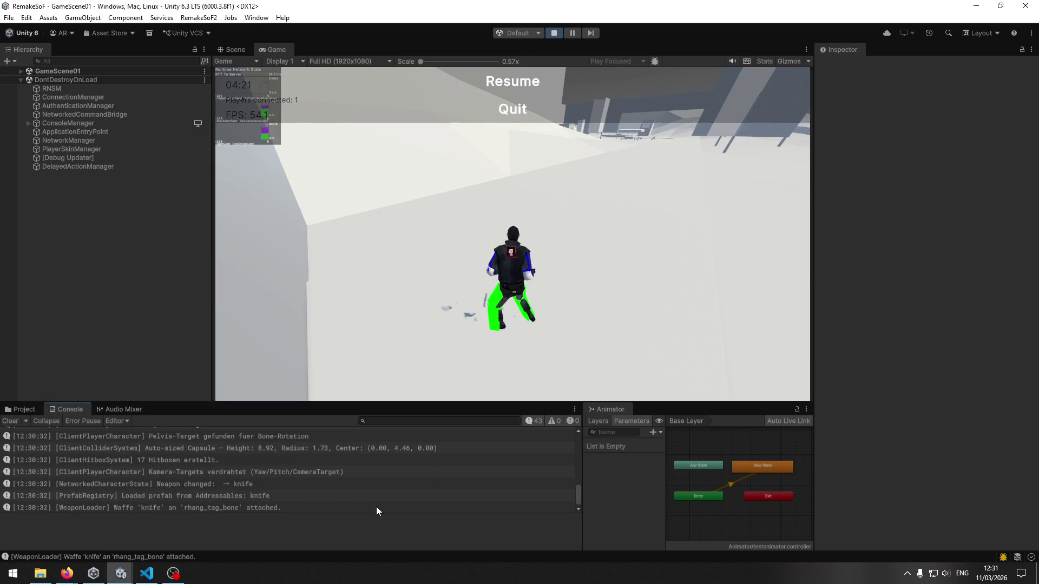
pyautogui.scroll(2, 110, 475)
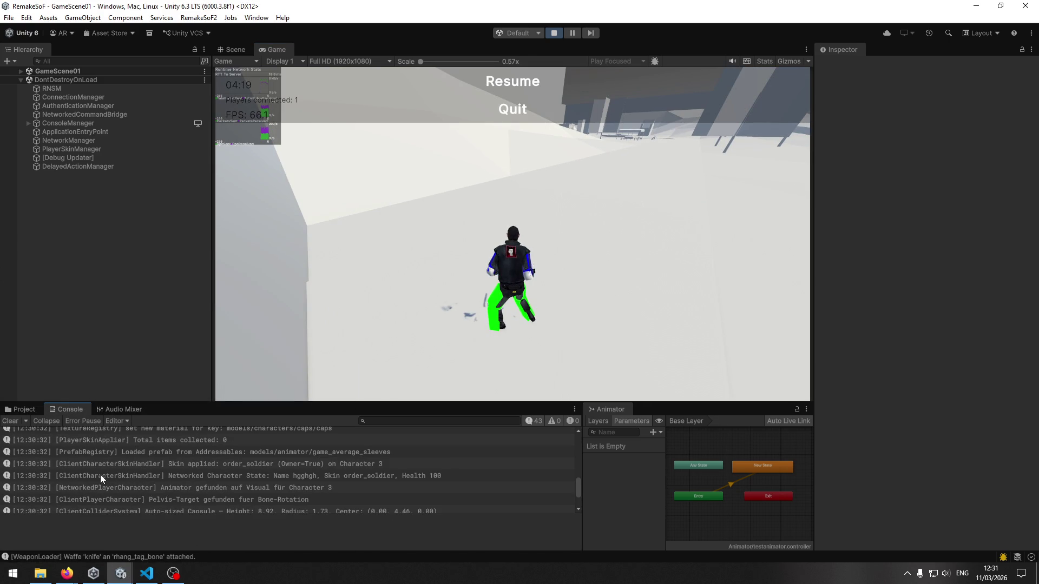
pyautogui.scroll(1, 102, 471)
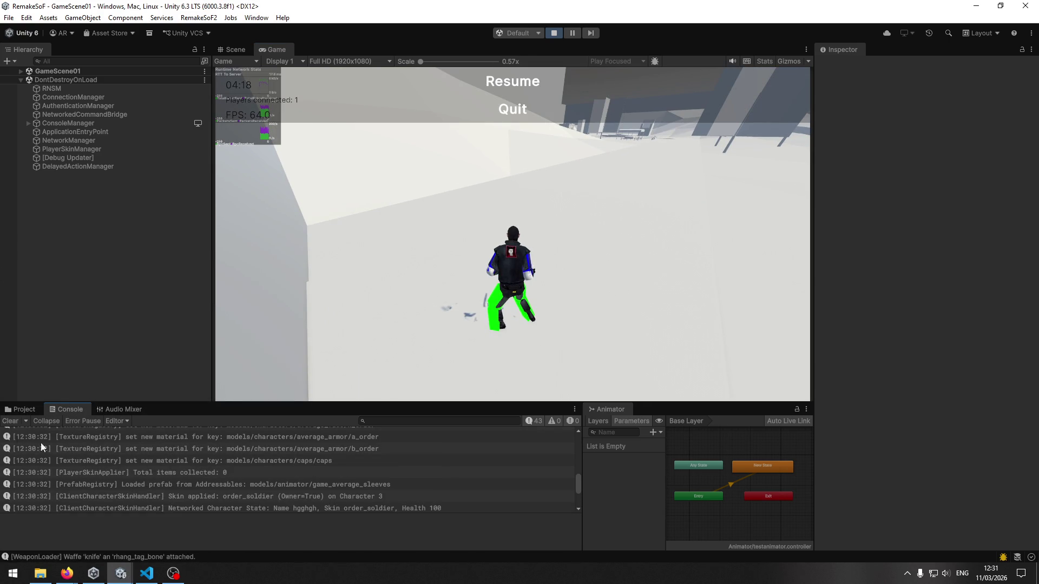
pyautogui.click(14, 423)
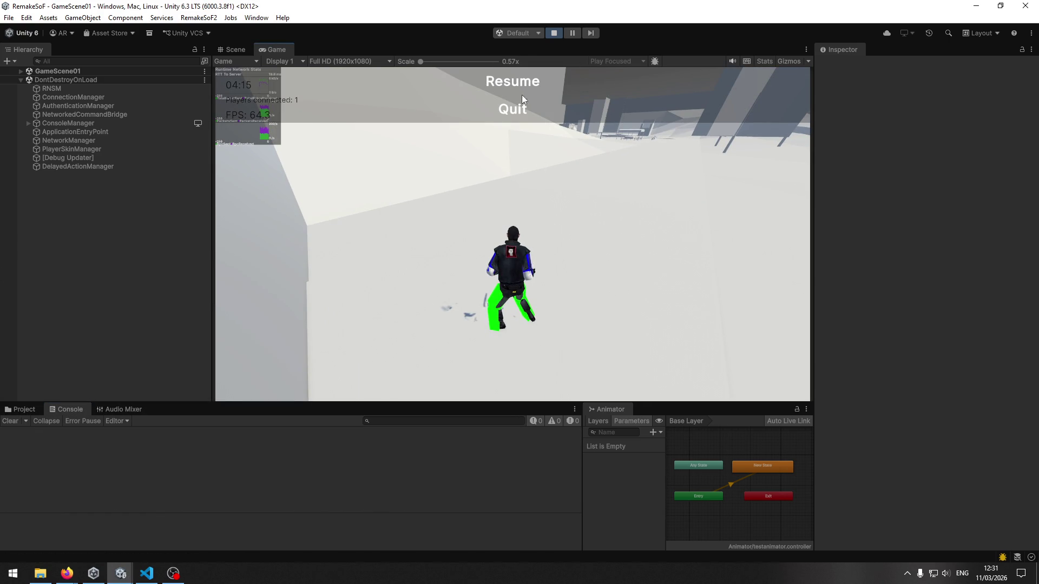
# Step: Walk toward the wall, then stop Play mode and clear the disconnect messages
pyautogui.press('Escape')
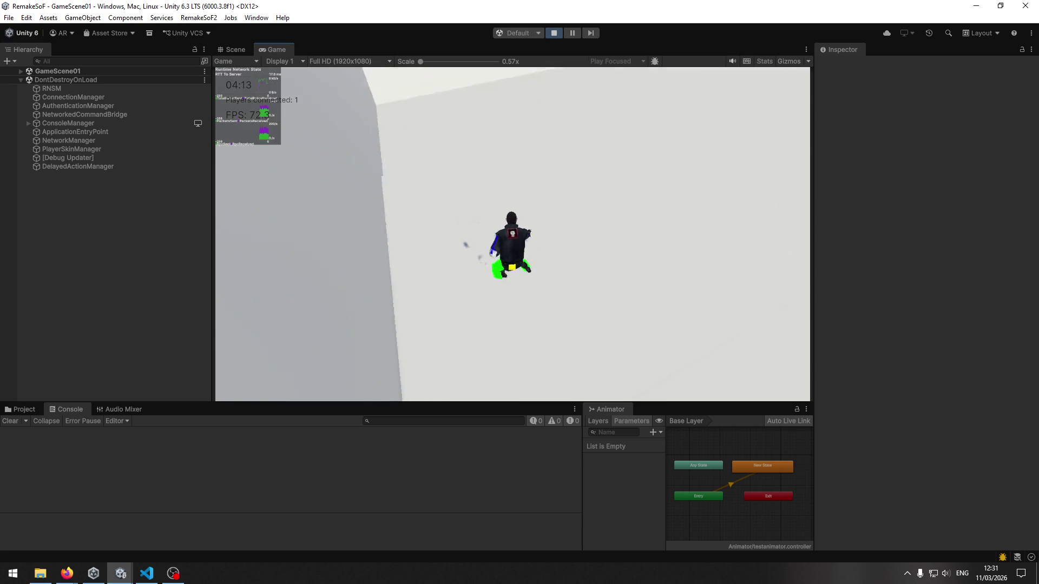
pyautogui.press('w')
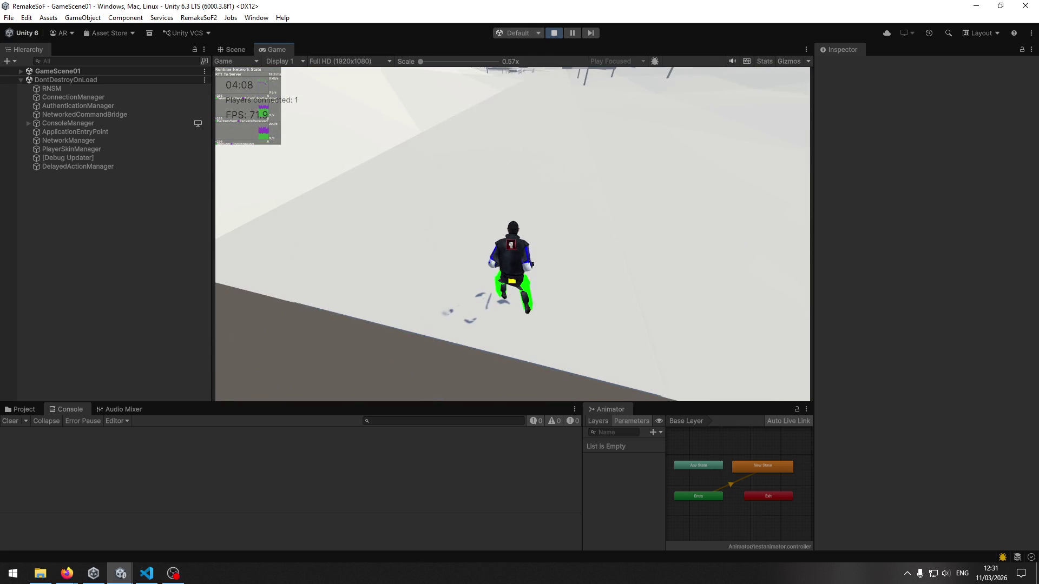
pyautogui.press('Escape')
pyautogui.press('super')
pyautogui.press('Escape')
pyautogui.click(552, 35)
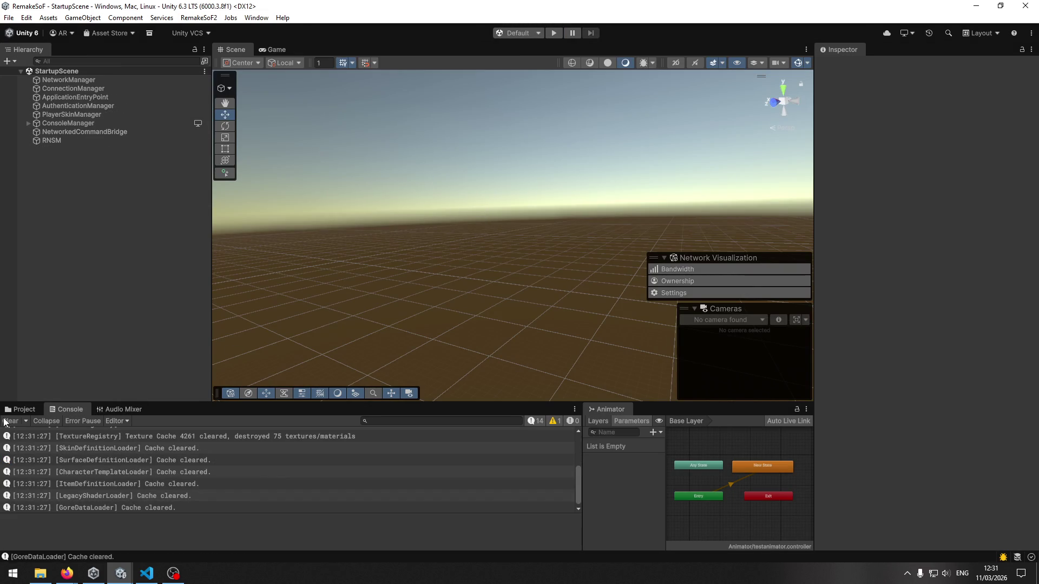
pyautogui.click(9, 422)
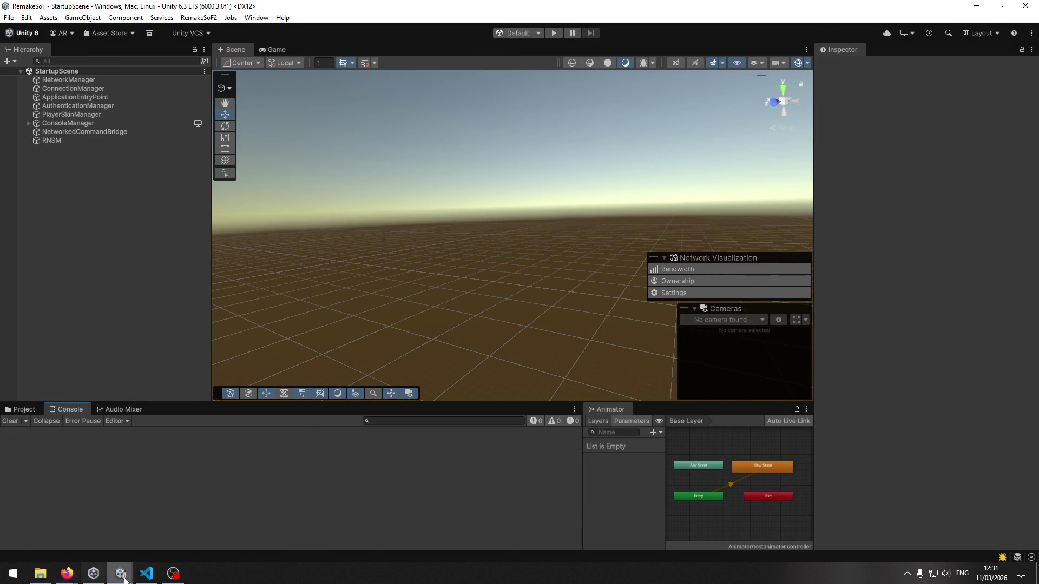
pyautogui.click(147, 573)
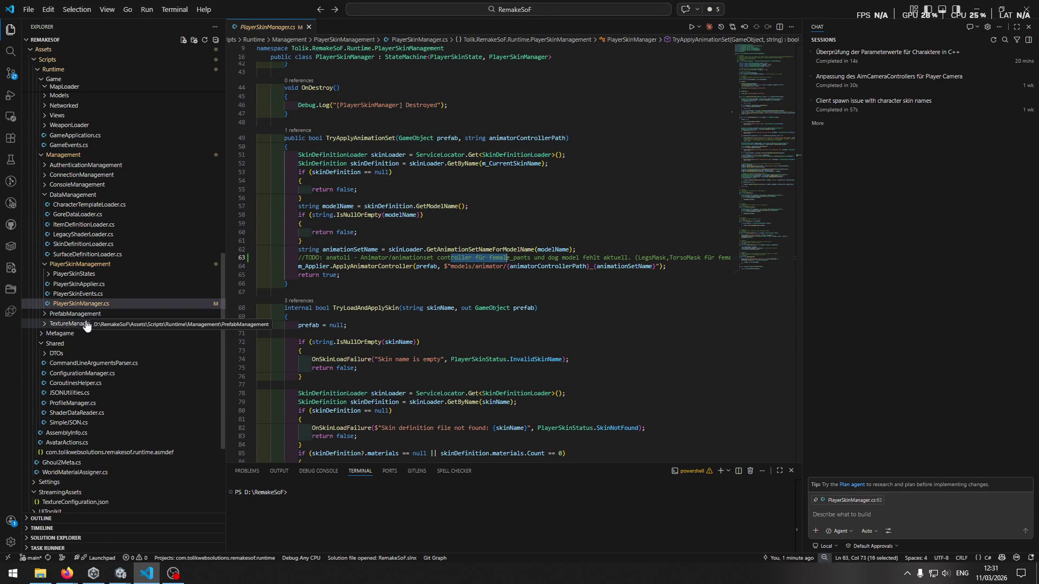
# Step: Close PlayerSkinManager.cs, collapse PlayerSkinManagement and DataManagement, and open Game/MapLoader/MapLoader.cs
pyautogui.click(80, 265)
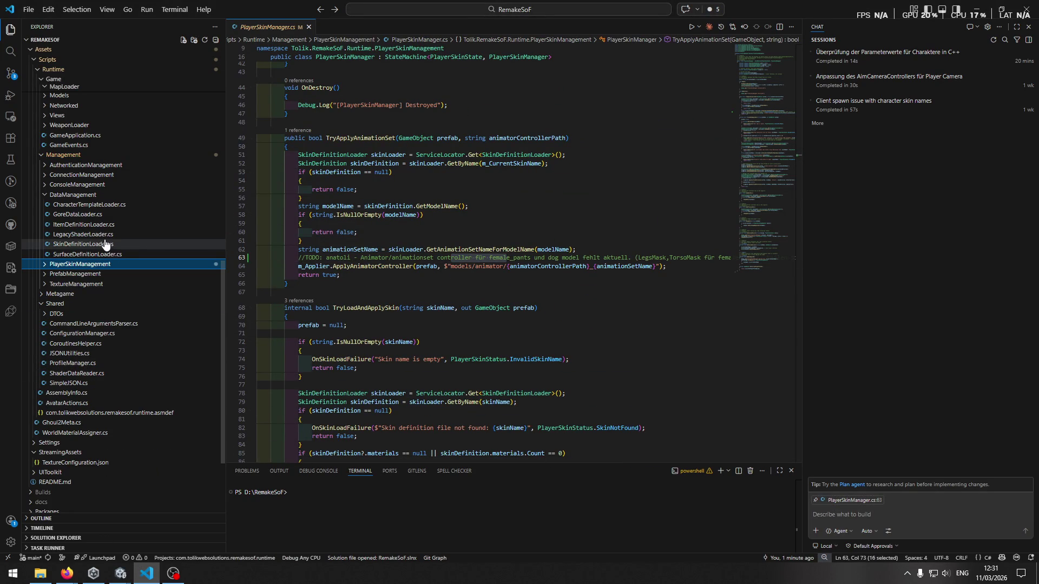
pyautogui.click(309, 27)
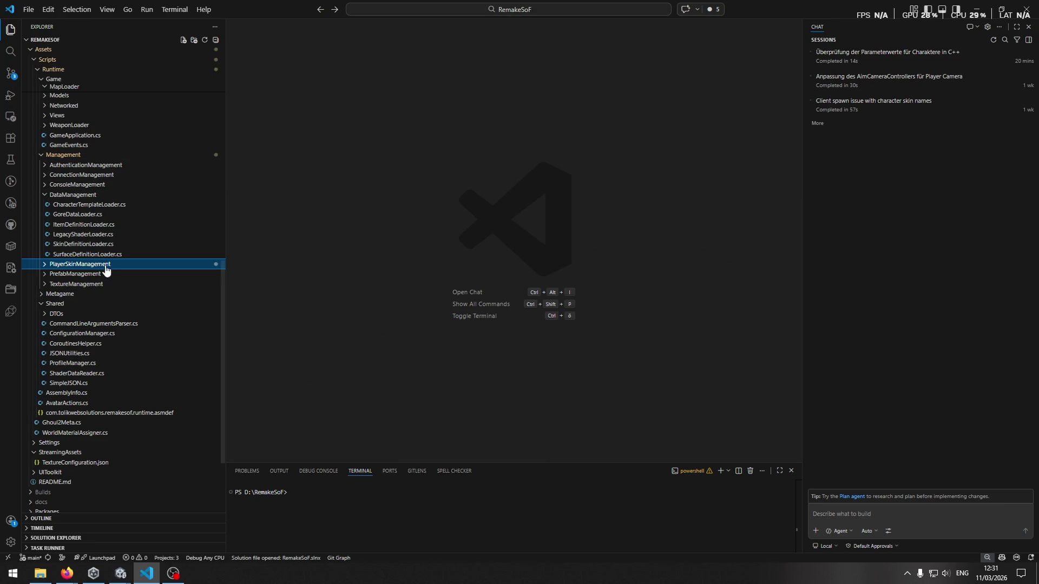
pyautogui.click(68, 196)
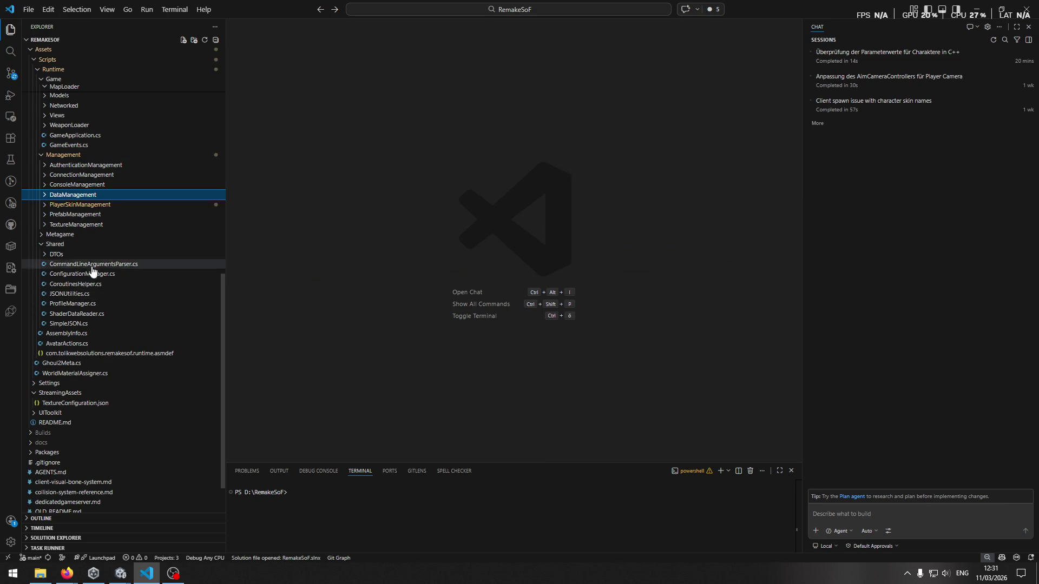
pyautogui.scroll(4, 84, 293)
pyautogui.scroll(3, 84, 292)
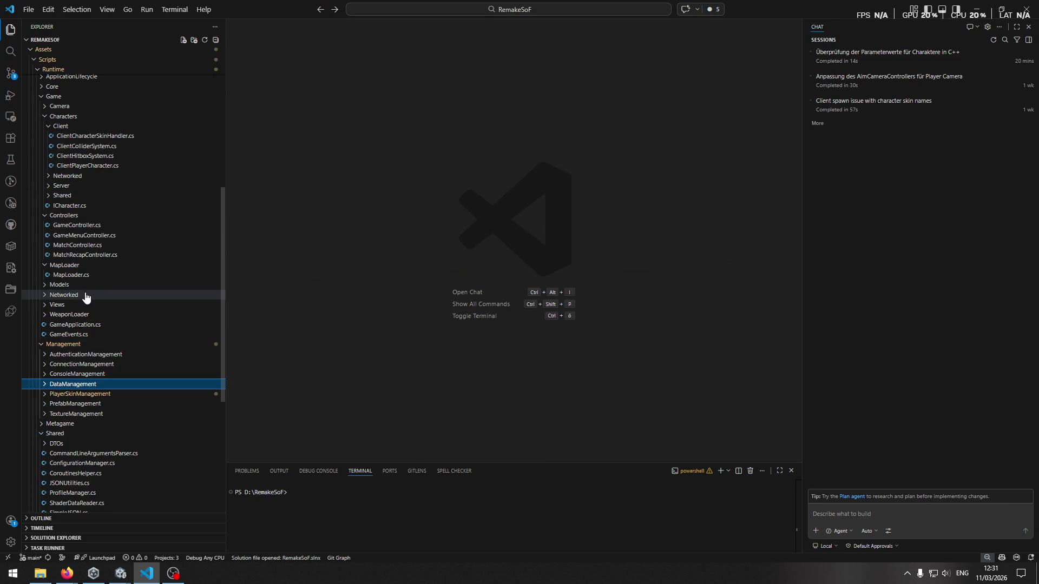
pyautogui.click(81, 275)
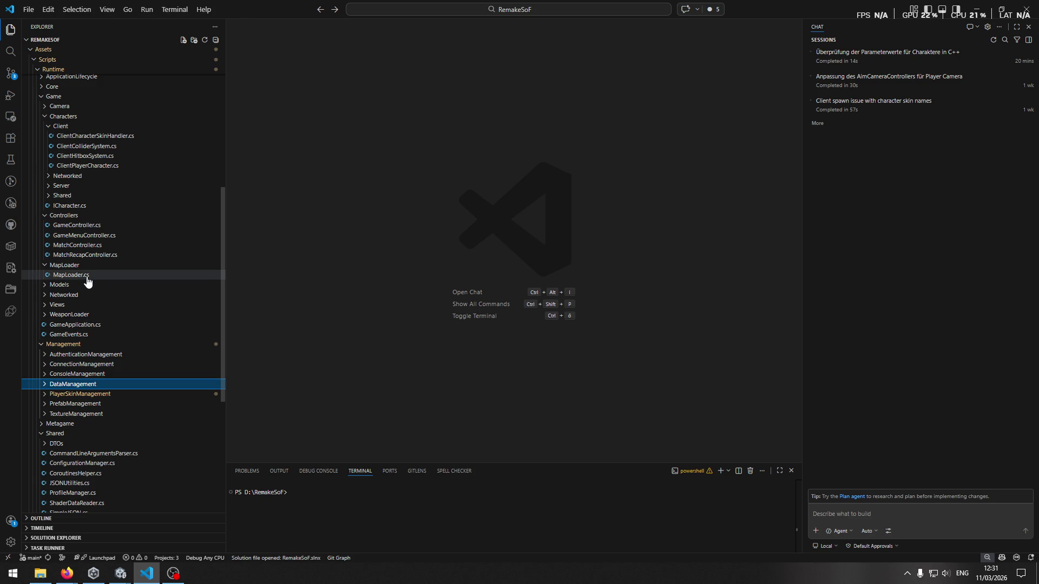
pyautogui.scroll(-4, 535, 203)
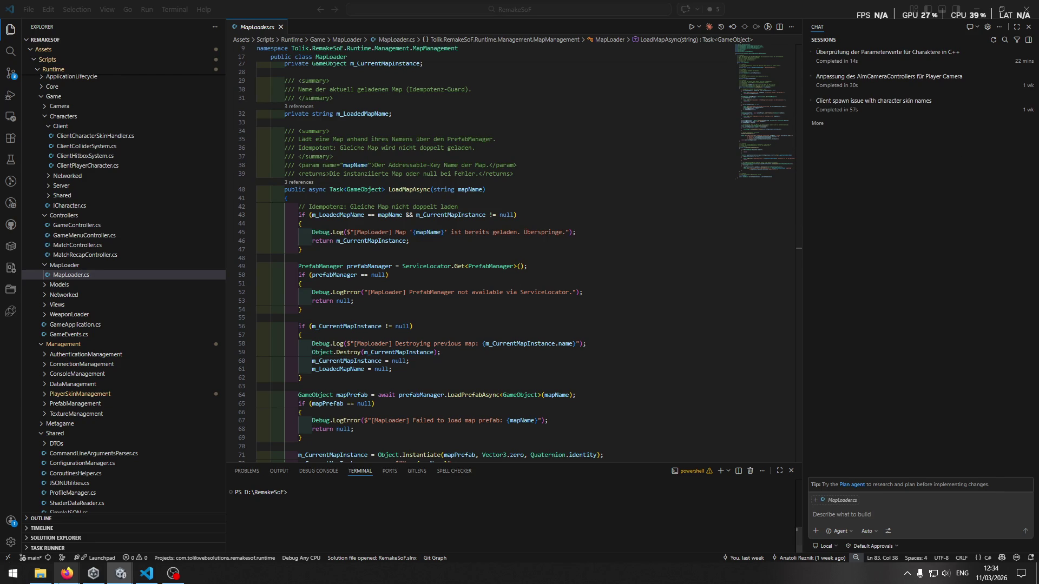
pyautogui.moveTo(120, 574)
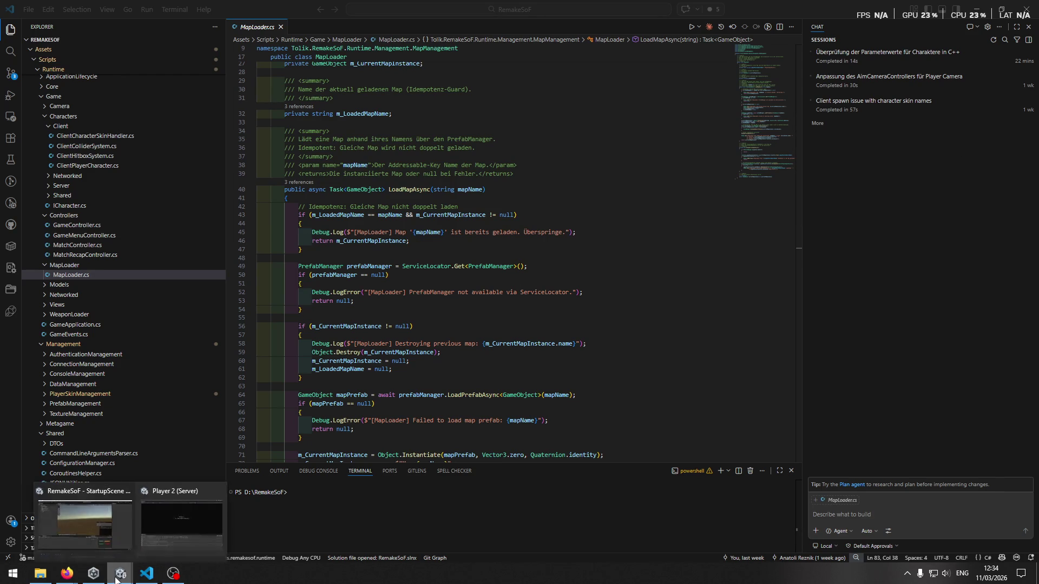
# Step: Bring Unity back and open the Prefabs > Gore folder in the Project window
pyautogui.click(106, 535)
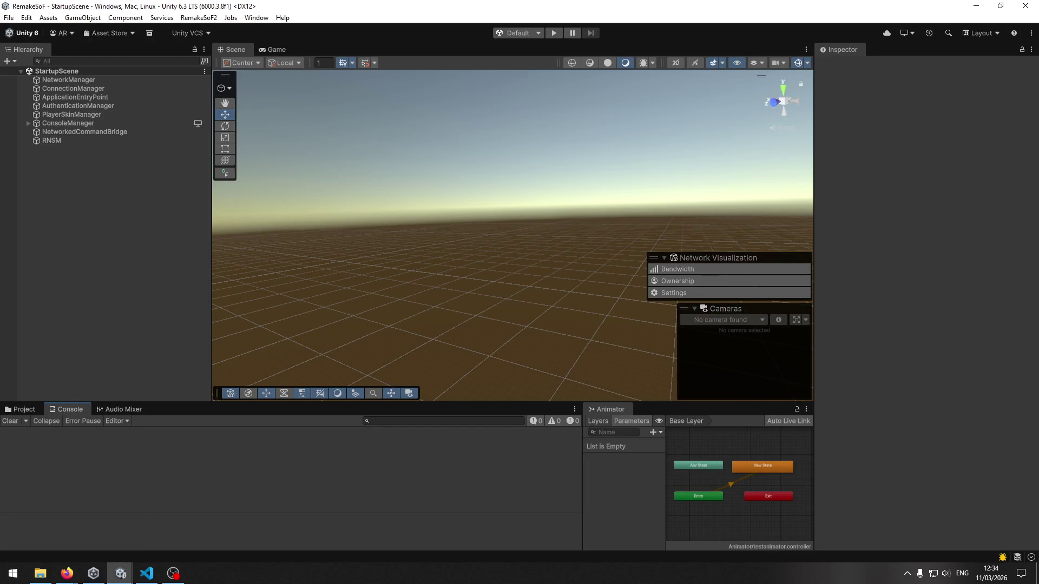
pyautogui.click(67, 573)
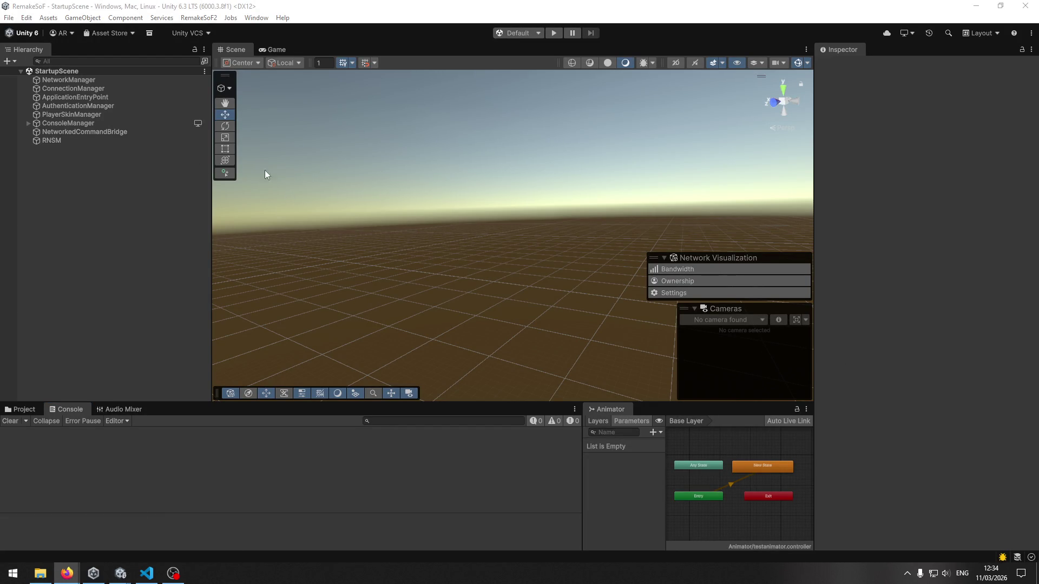
pyautogui.click(23, 411)
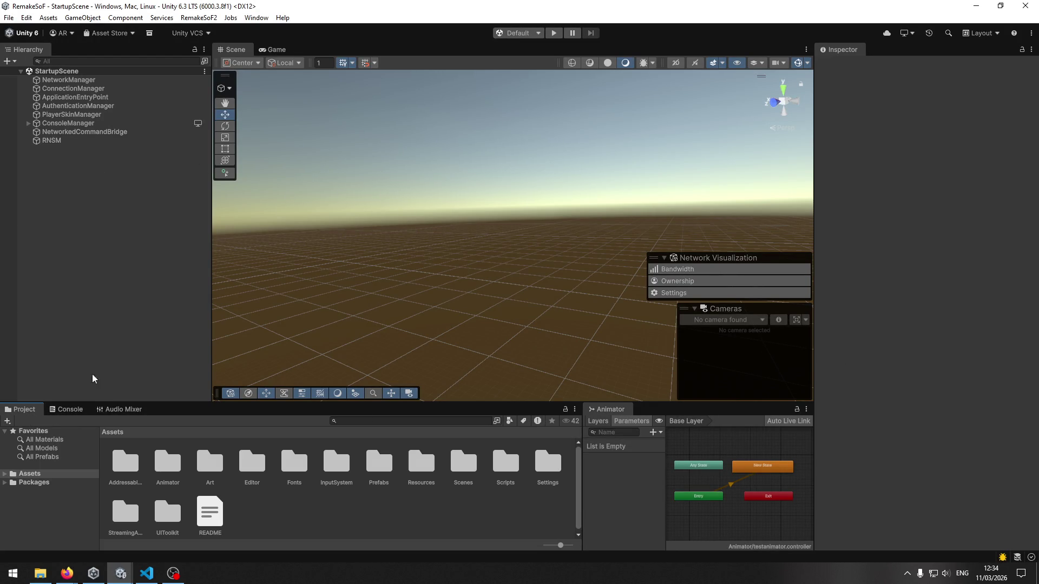
pyautogui.doubleClick(378, 463)
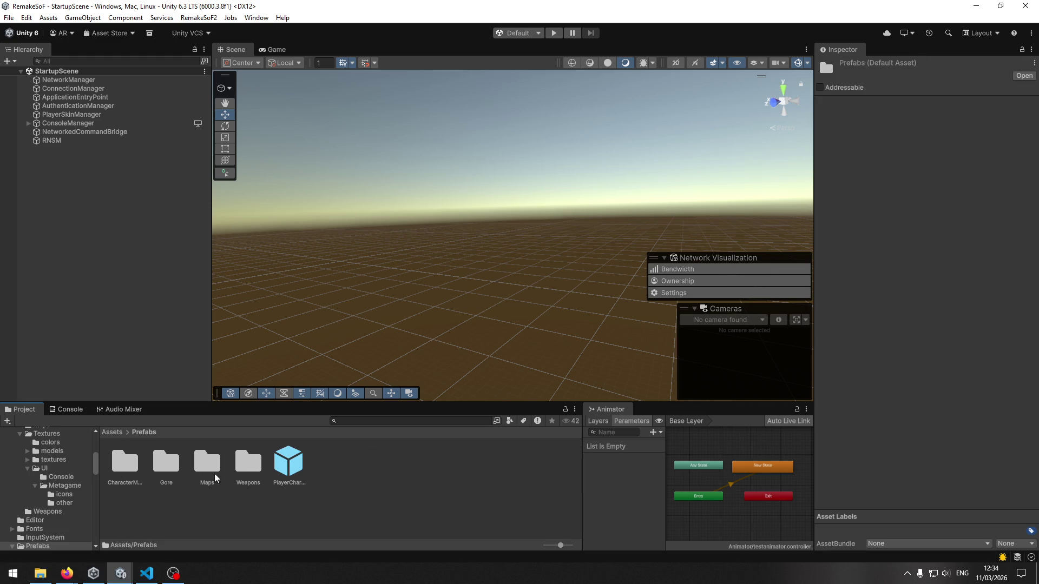
pyautogui.doubleClick(166, 463)
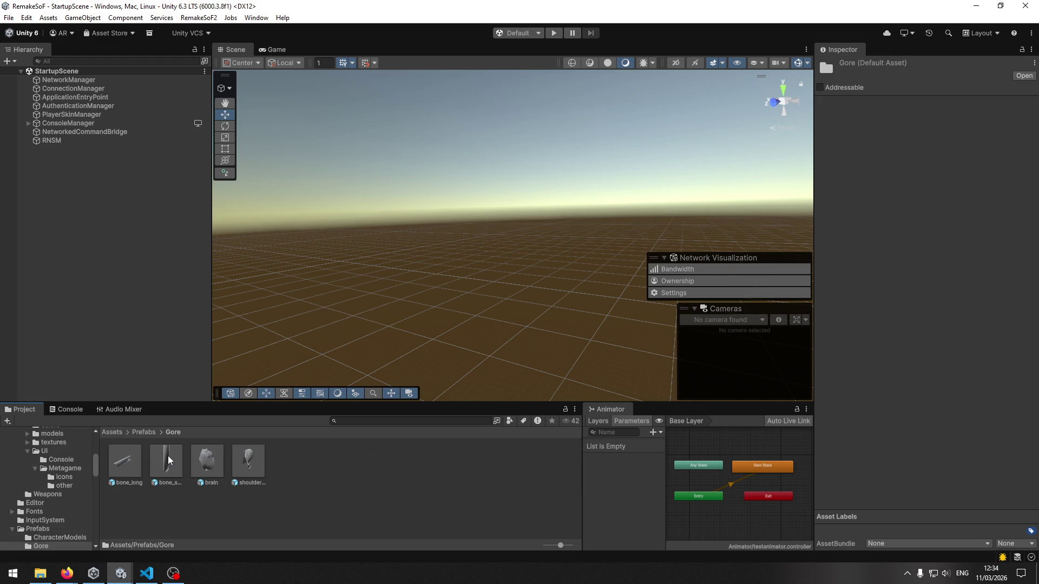
# Step: Inspect the shoulder_bone, bone_long, bone_small and brain prefabs, then return to the Assets root
pyautogui.click(263, 470)
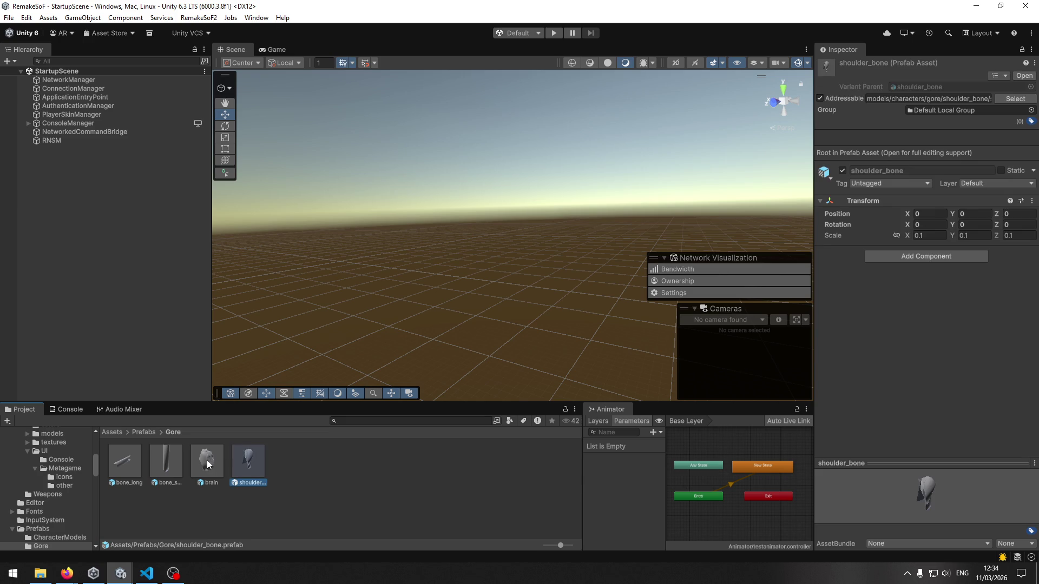
pyautogui.click(129, 466)
pyautogui.click(167, 472)
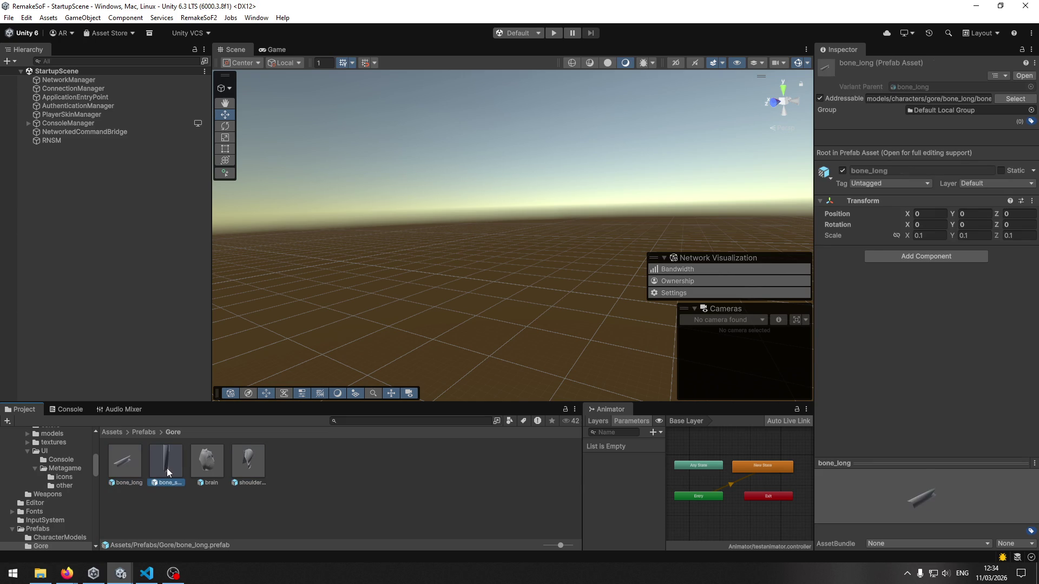
pyautogui.click(220, 471)
pyautogui.click(247, 470)
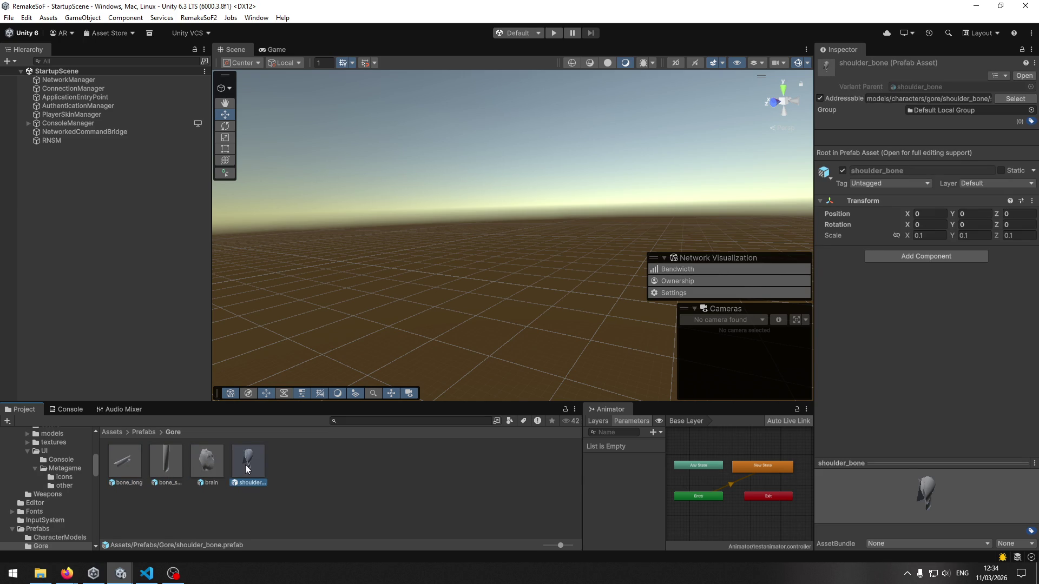
pyautogui.click(106, 436)
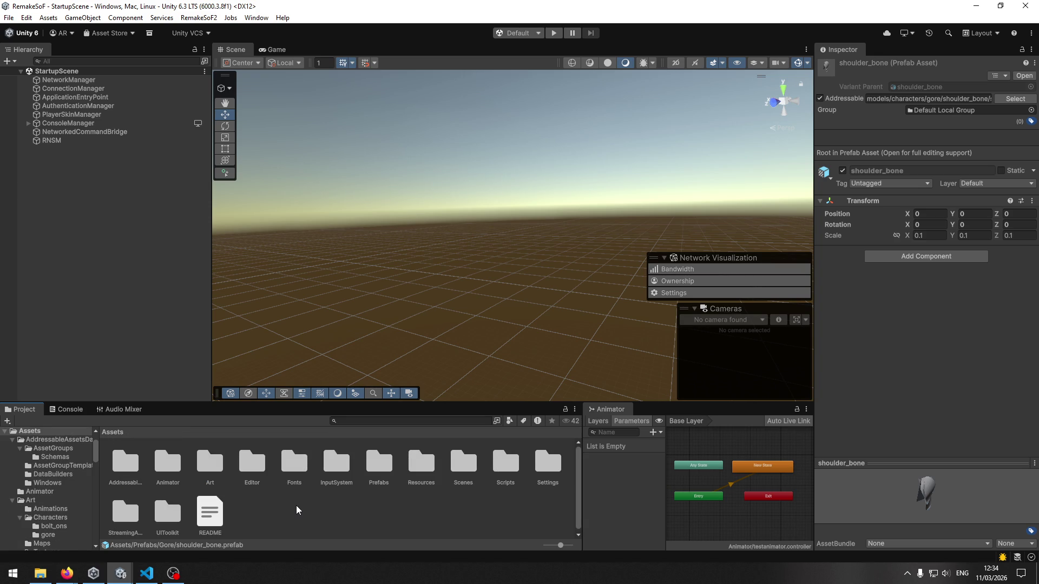
pyautogui.click(150, 519)
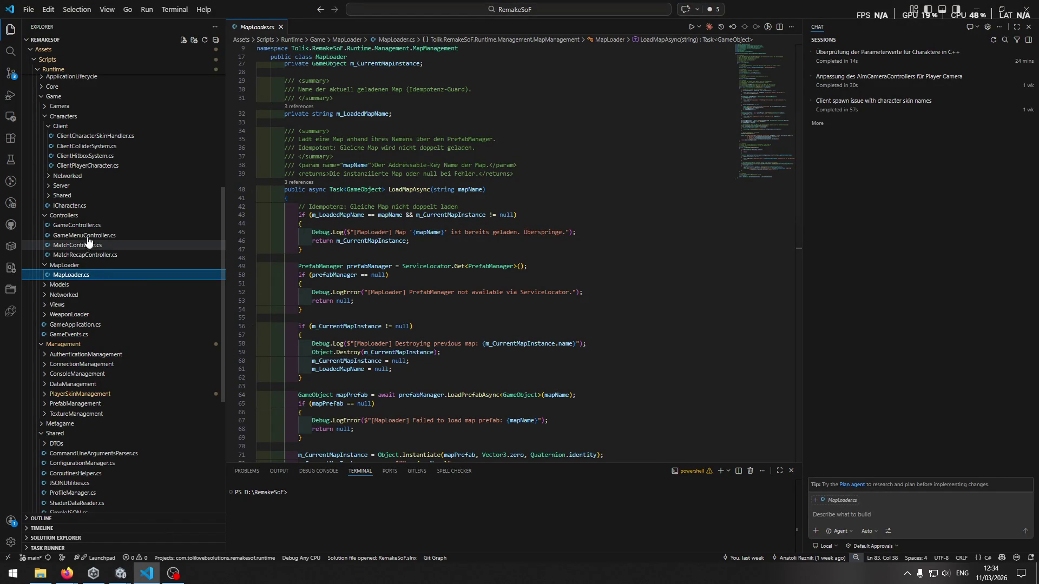
# Step: Back in Unity, show the Console and start the game in Play mode
pyautogui.hotkey('alt', 'Tab')
pyautogui.click(67, 410)
pyautogui.hotkey('alt', 'Tab')
pyautogui.click(553, 35)
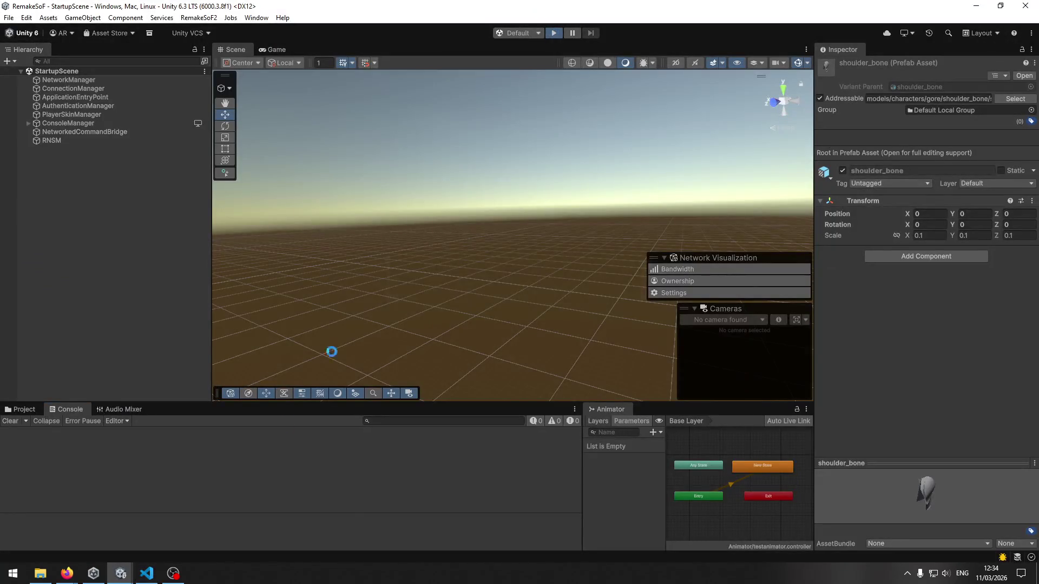
# Step: Scroll up through MapLoader.cs in VS Code, then return to Unity
pyautogui.hotkey('alt', 'Tab')
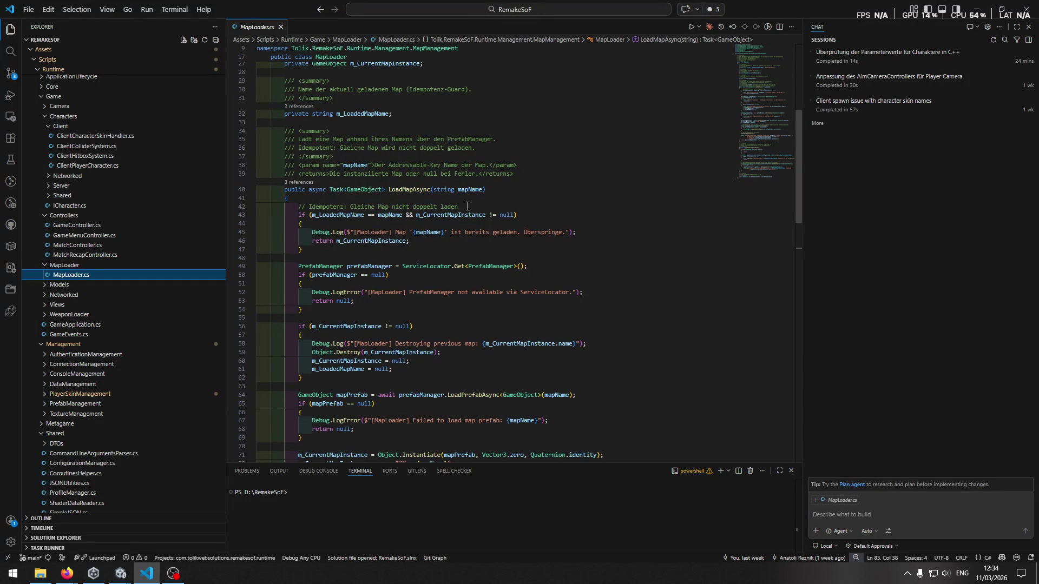
pyautogui.scroll(1, 532, 194)
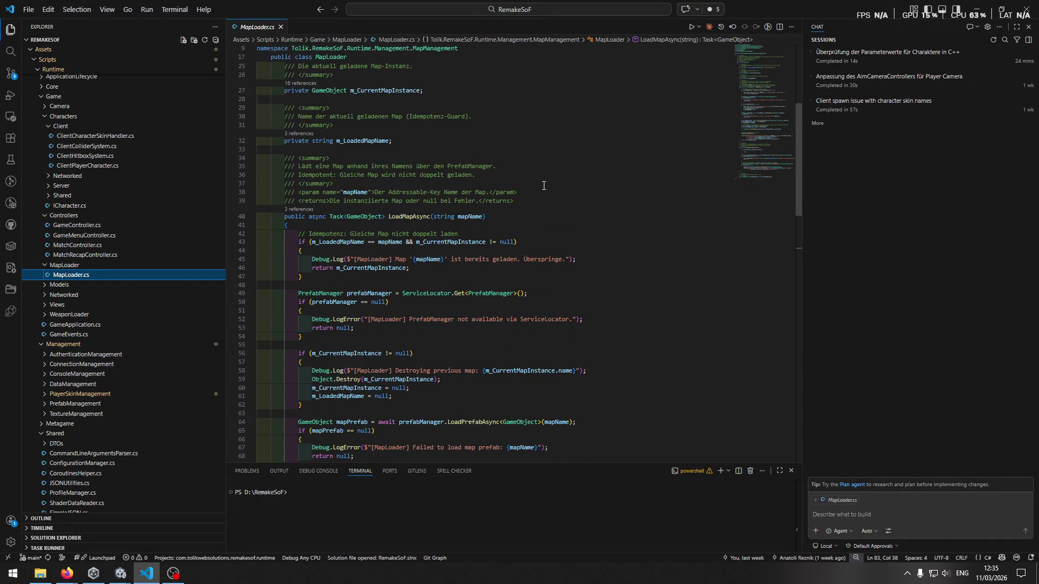
pyautogui.hotkey('alt', 'Tab')
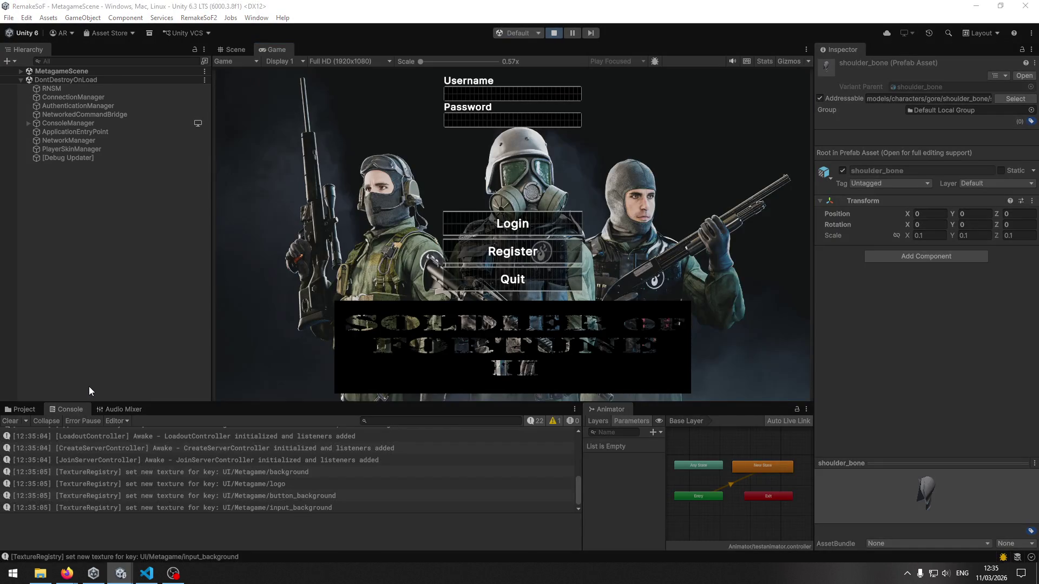
# Step: Scroll the console log and open the GoreDataLoader warning's stack trace
pyautogui.scroll(5, 172, 470)
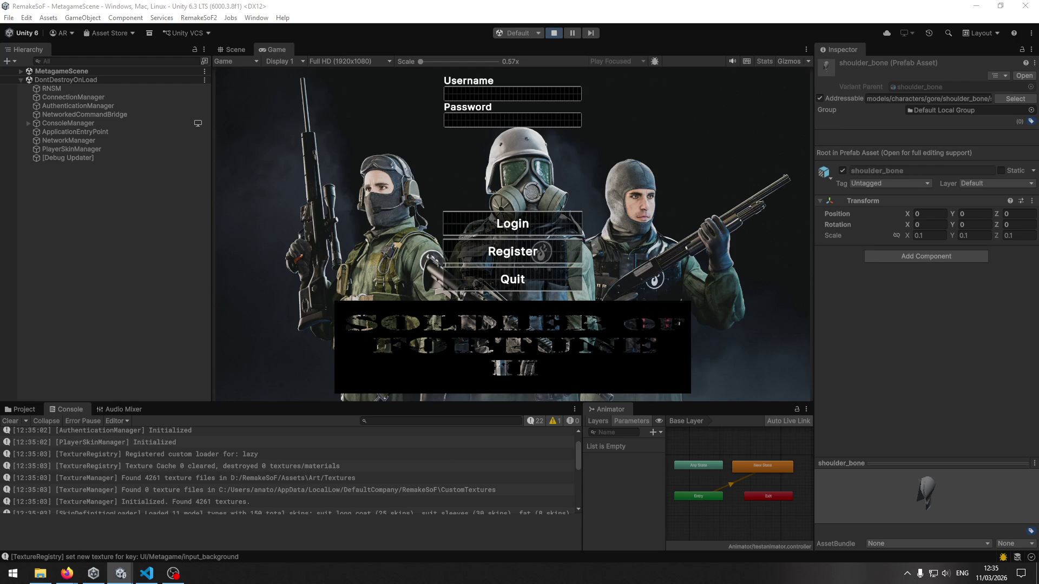
pyautogui.hotkey('alt', 'Tab')
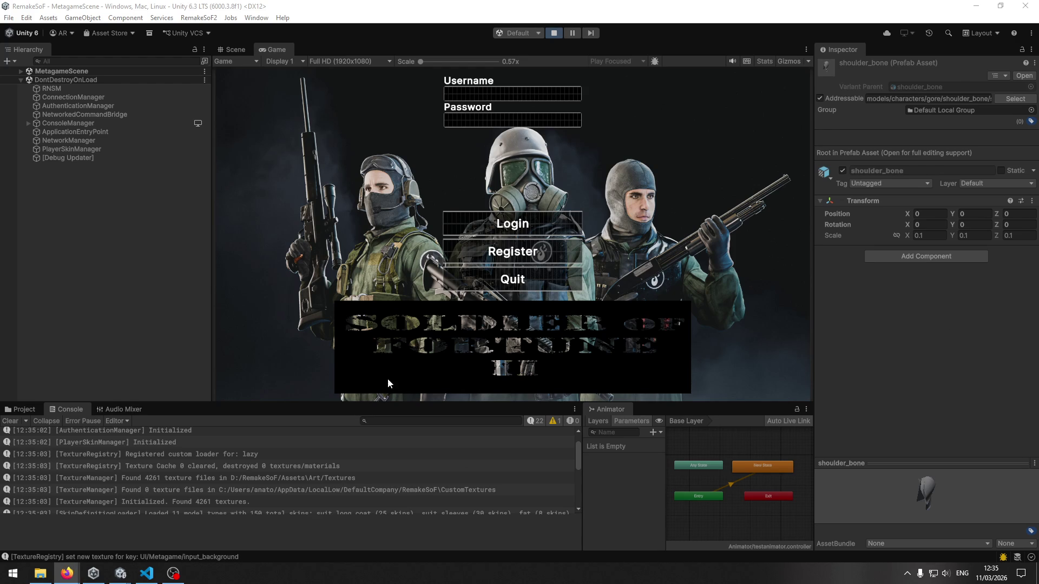
pyautogui.scroll(1, 227, 462)
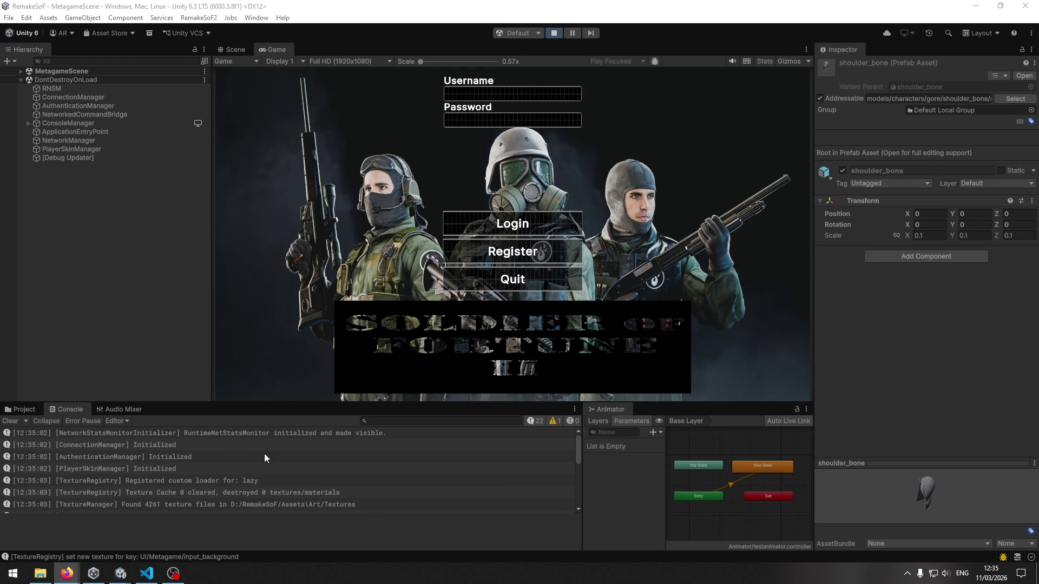
pyautogui.scroll(-2, 264, 453)
pyautogui.scroll(2, 199, 455)
pyautogui.scroll(-1, 157, 460)
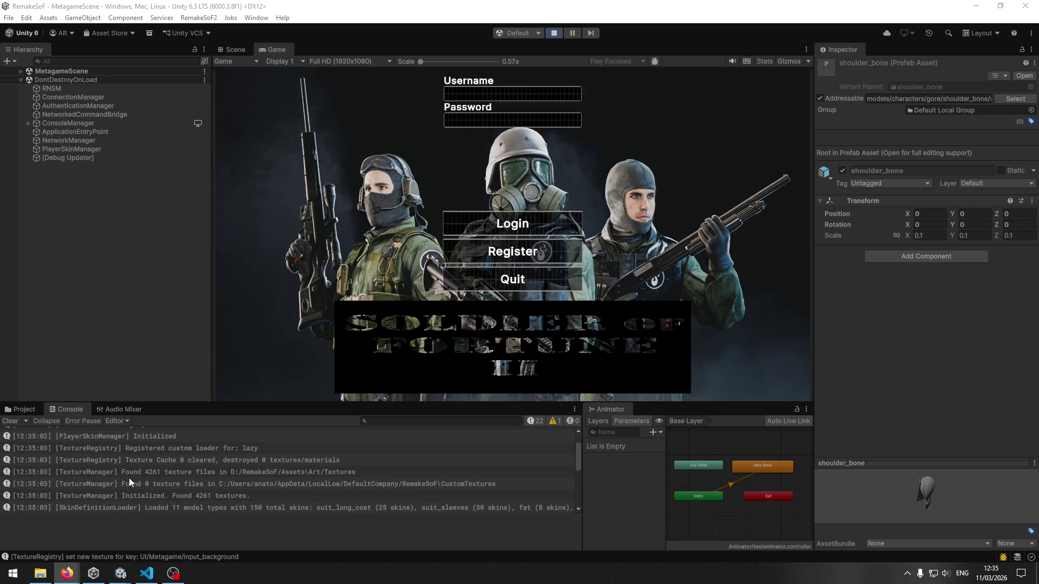
pyautogui.scroll(-1, 122, 494)
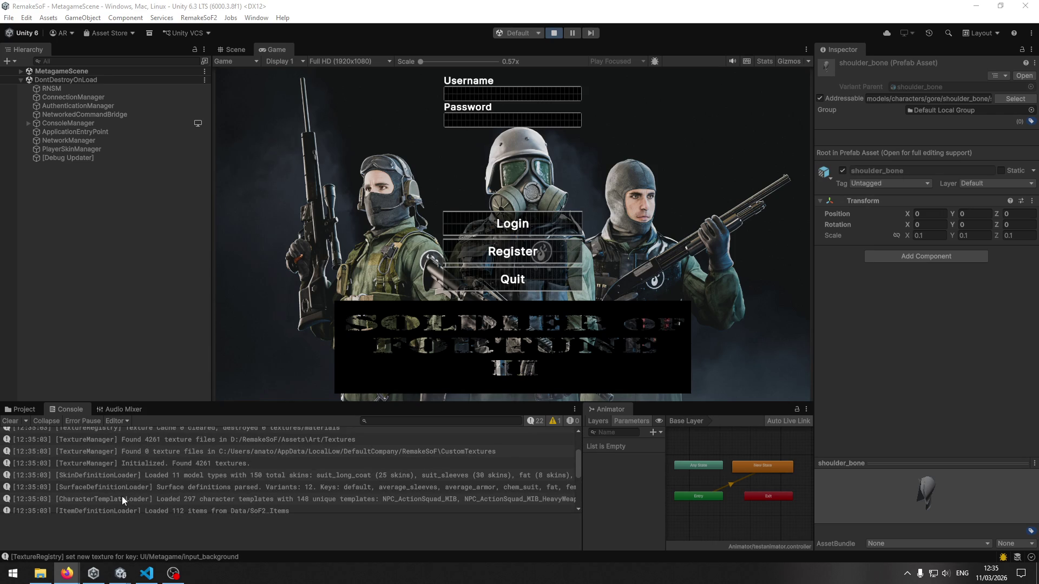
pyautogui.scroll(-1, 120, 501)
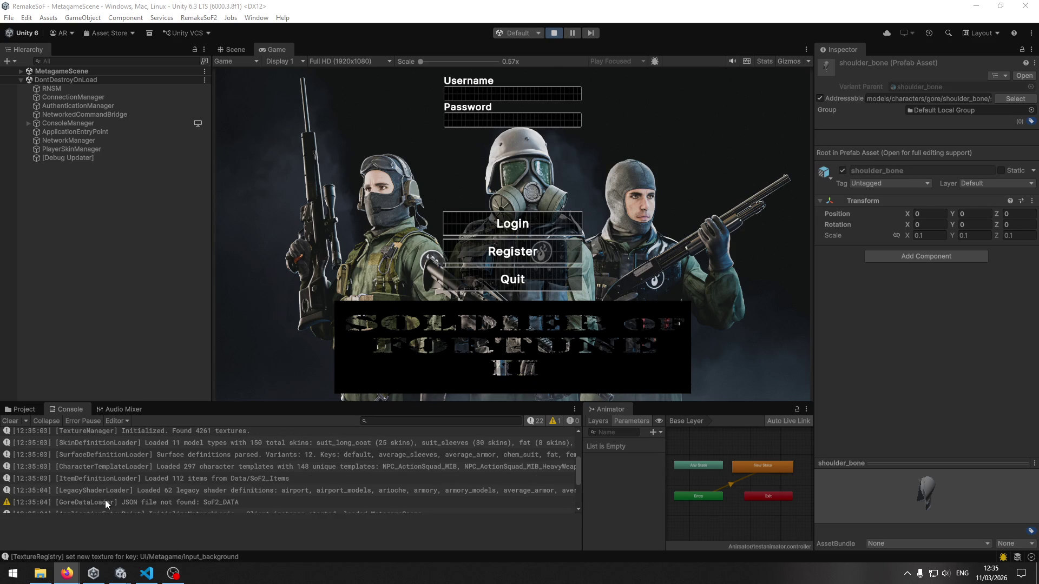
pyautogui.scroll(-1, 109, 503)
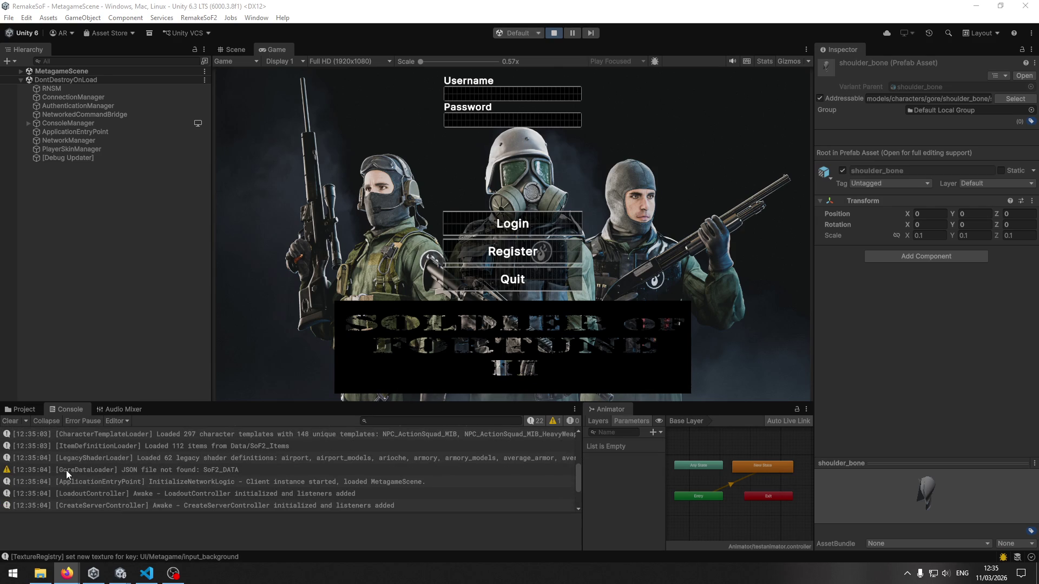
pyautogui.click(66, 470)
pyautogui.click(99, 474)
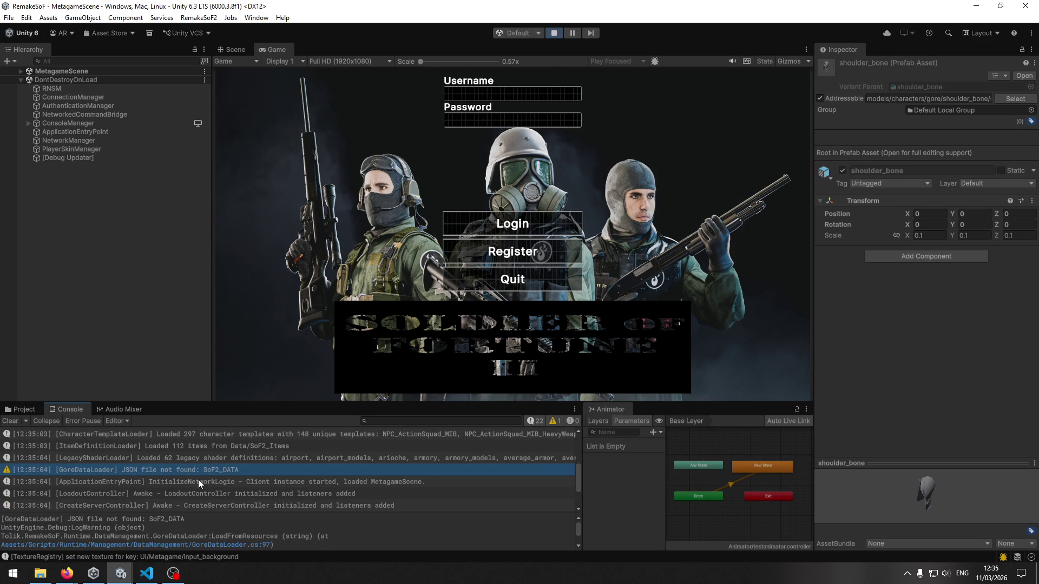
# Step: Stop Play mode, then bring up and scroll MapLoader.cs in VS Code
pyautogui.click(558, 34)
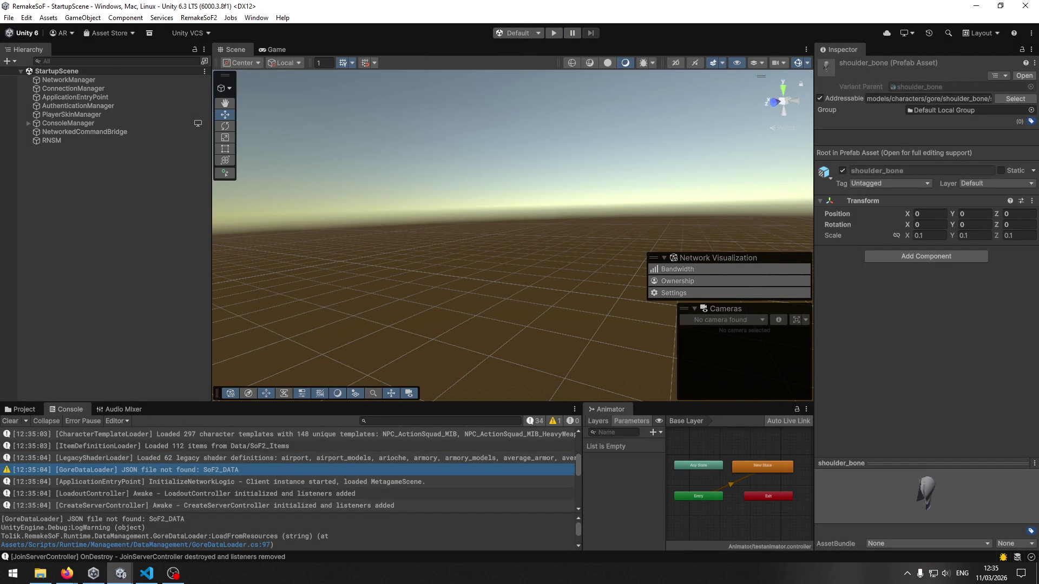
pyautogui.hotkey('alt', 'Tab')
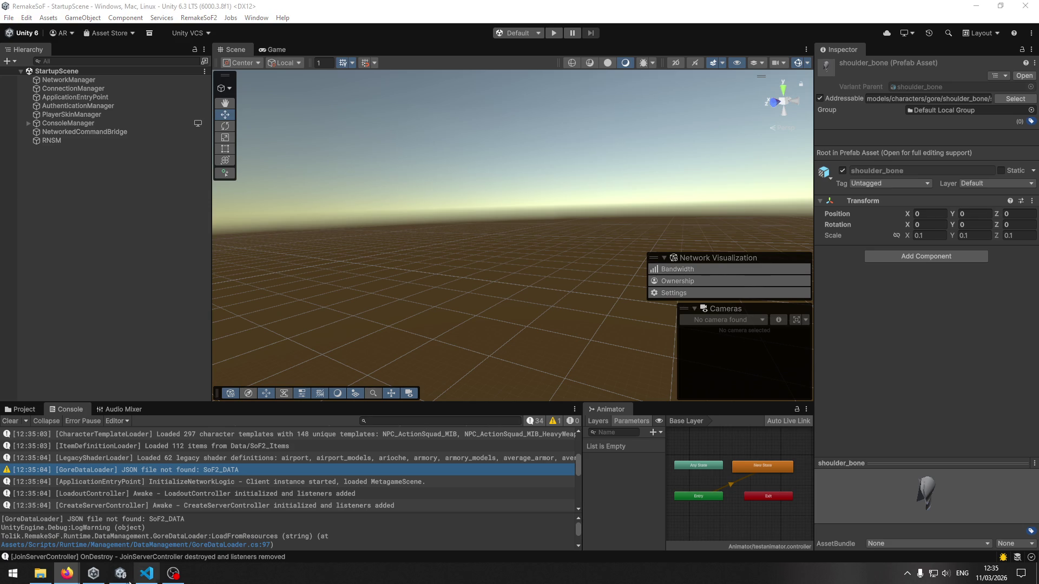
pyautogui.click(23, 411)
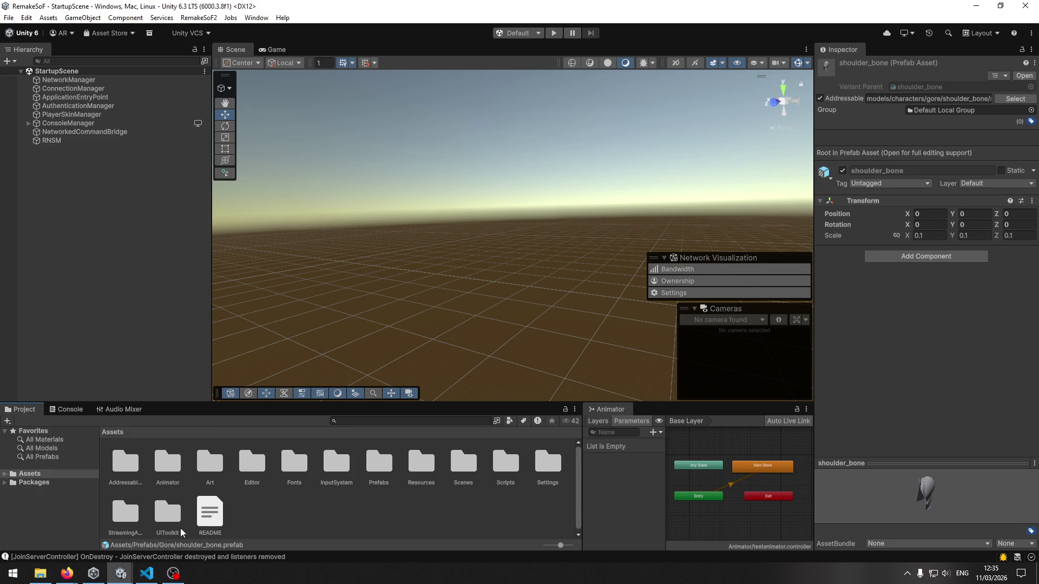
pyautogui.click(146, 573)
pyautogui.click(649, 201)
pyautogui.scroll(-2, 513, 270)
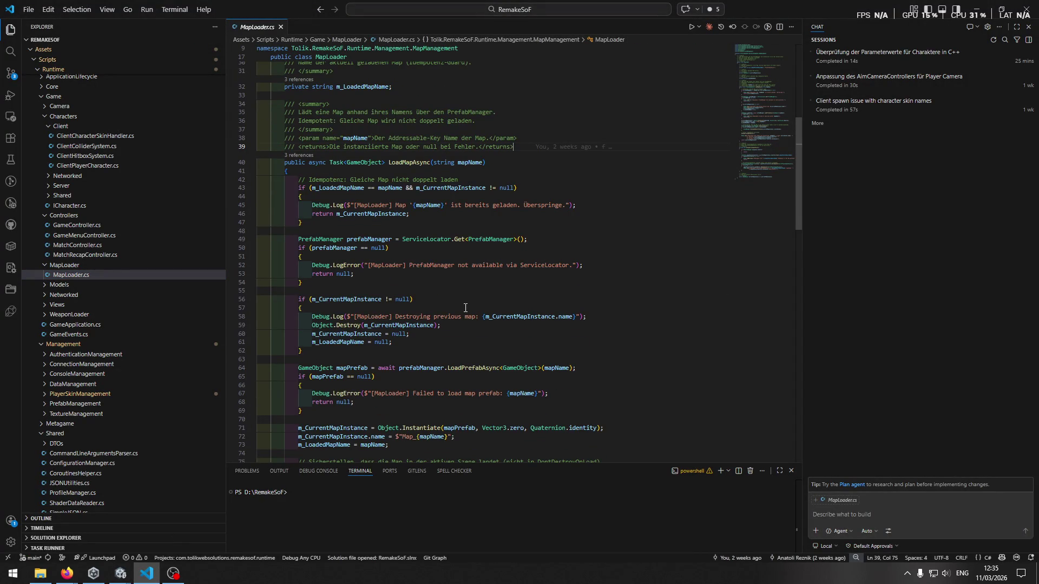
pyautogui.click(120, 573)
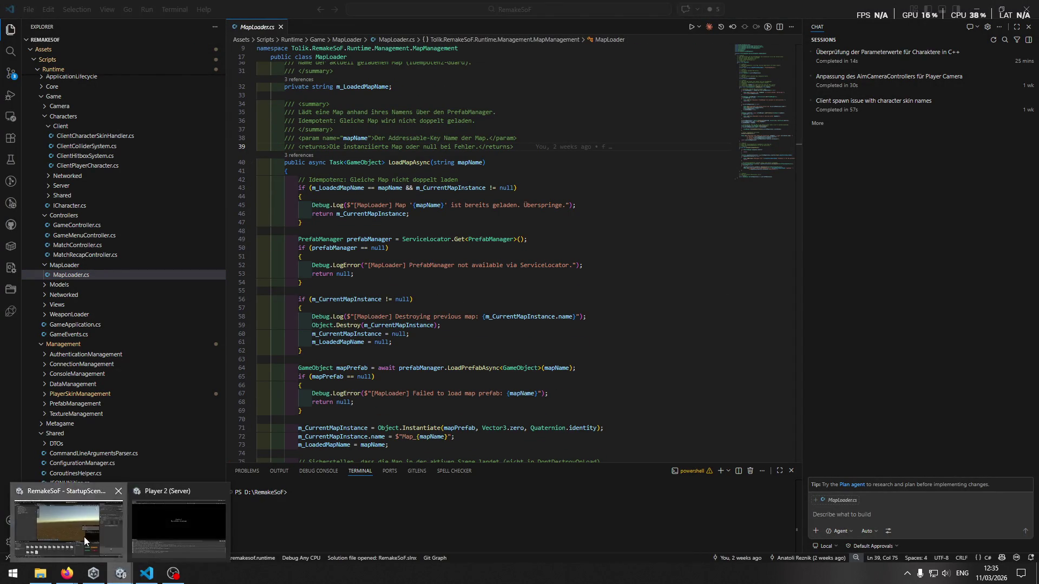
# Step: Open the cem1 prefab from Assets/Prefabs/Maps in Unity
pyautogui.click(85, 541)
pyautogui.doubleClick(380, 462)
pyautogui.click(215, 462)
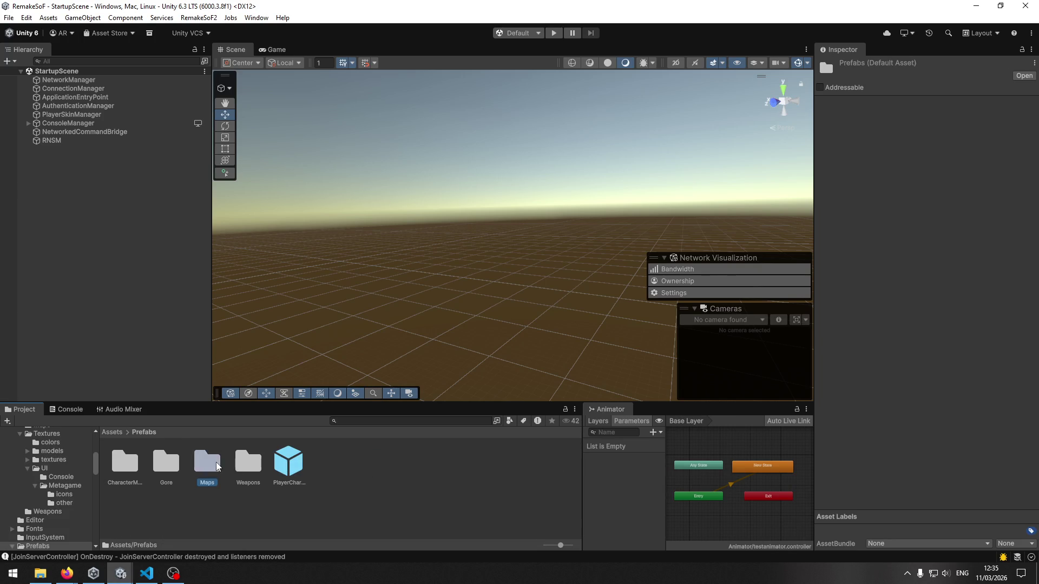
pyautogui.doubleClick(216, 462)
pyautogui.doubleClick(128, 467)
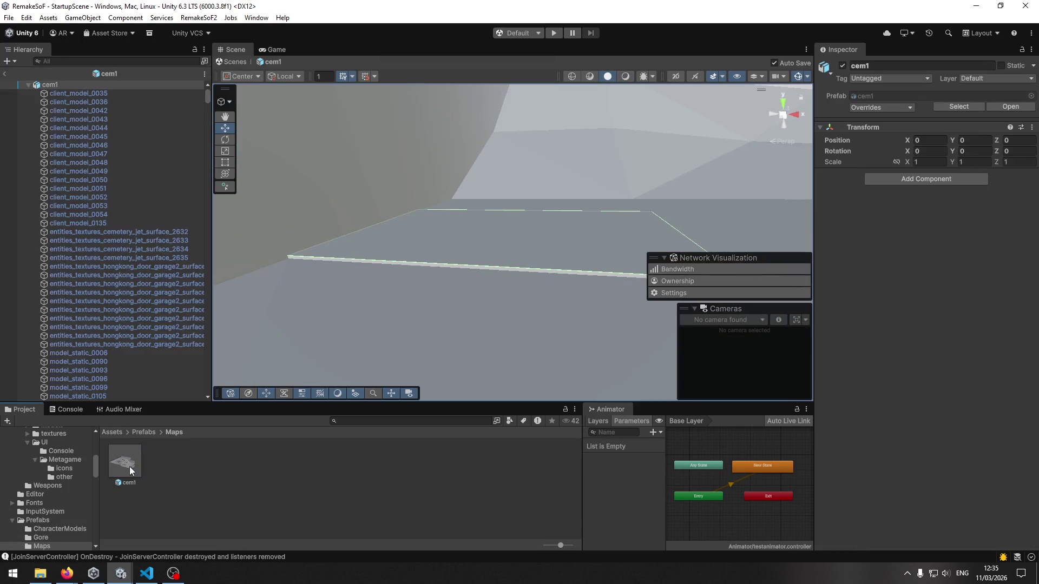
# Step: Select the asphalt floor and scroll the Inspector to its Ghoul 2 Meta names and values
pyautogui.scroll(-5, 183, 265)
pyautogui.click(540, 240)
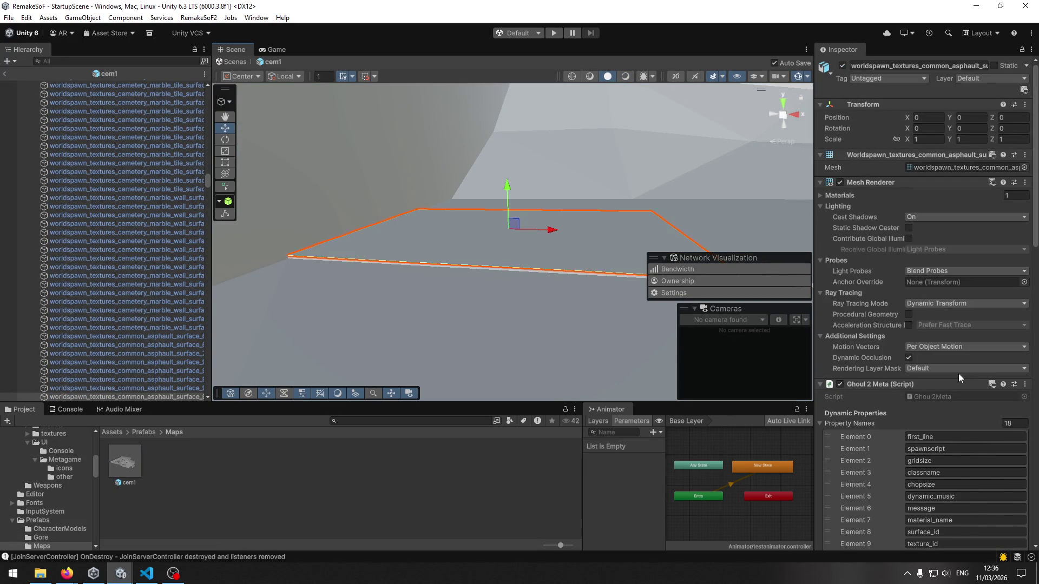
pyautogui.scroll(-5, 959, 373)
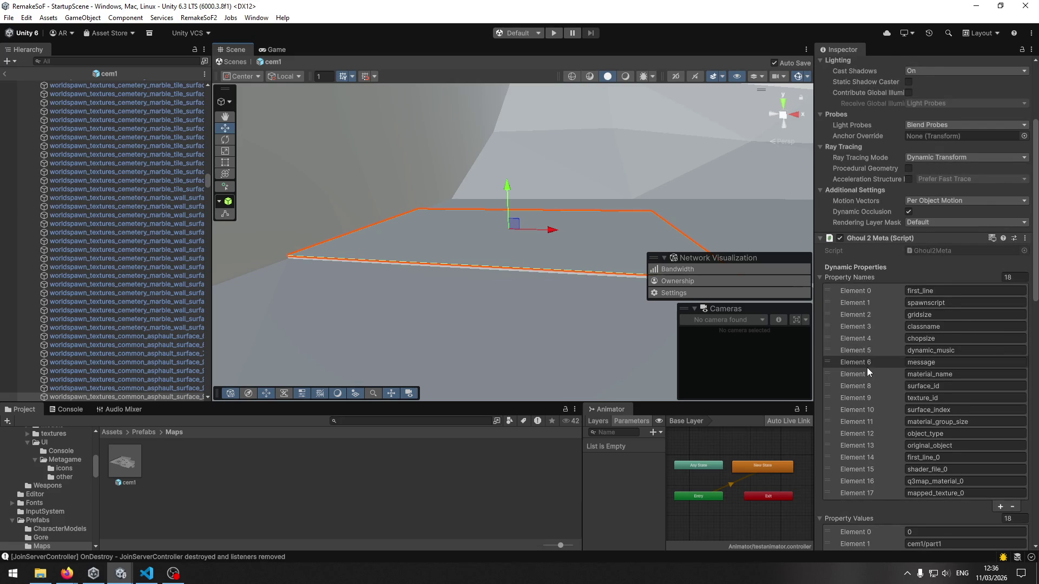
pyautogui.scroll(-1, 867, 367)
pyautogui.scroll(-5, 873, 307)
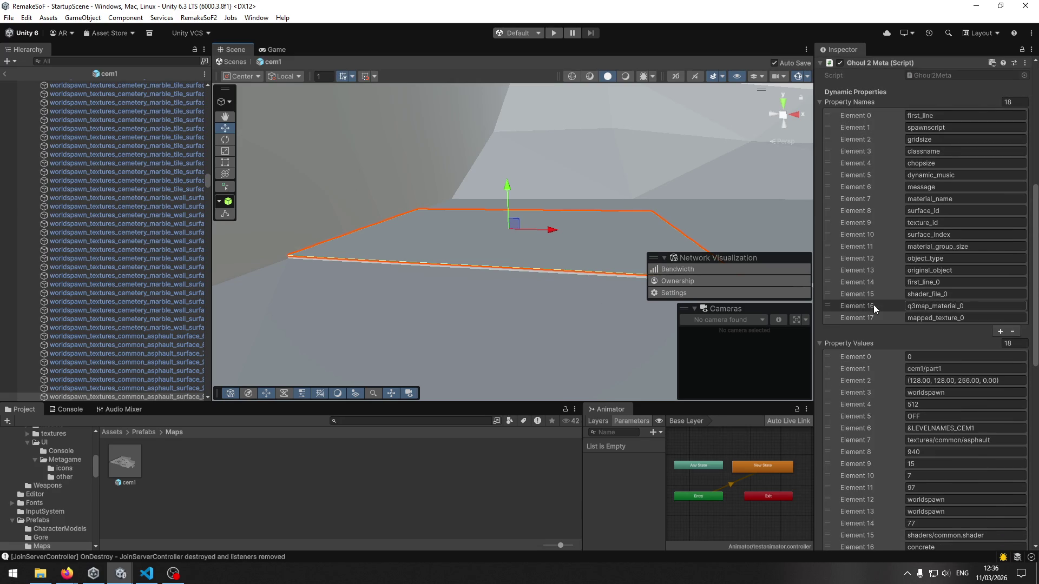
pyautogui.scroll(-4, 854, 297)
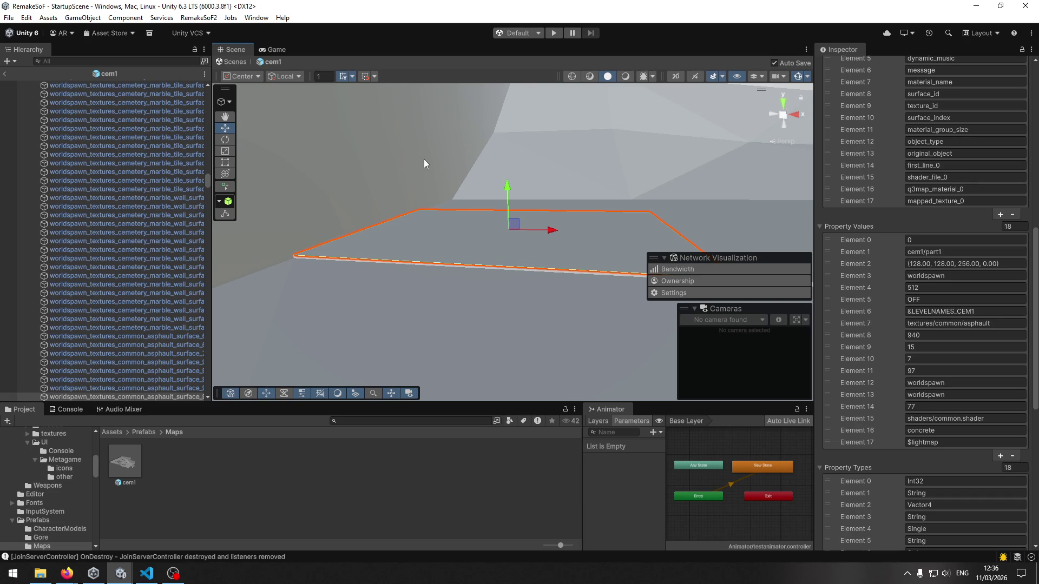
pyautogui.moveTo(425, 162); pyautogui.dragTo(719, 162)
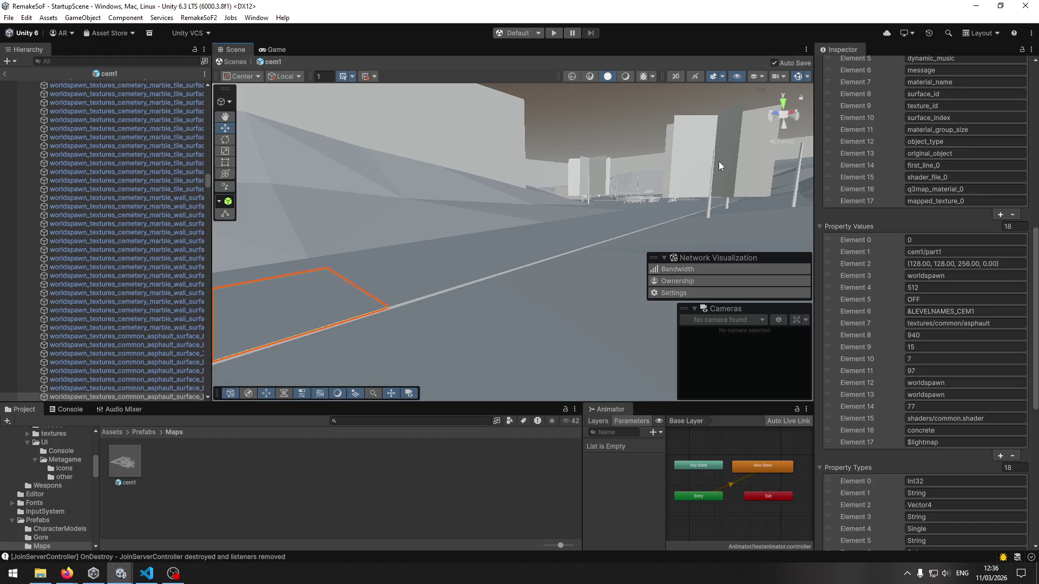
# Step: Select the client_model_0050 wall, then an asphalt road surface, reading its Ghoul 2 Meta lists
pyautogui.click(717, 164)
pyautogui.click(716, 162)
pyautogui.moveTo(304, 219); pyautogui.dragTo(500, 222)
pyautogui.scroll(-5, 858, 311)
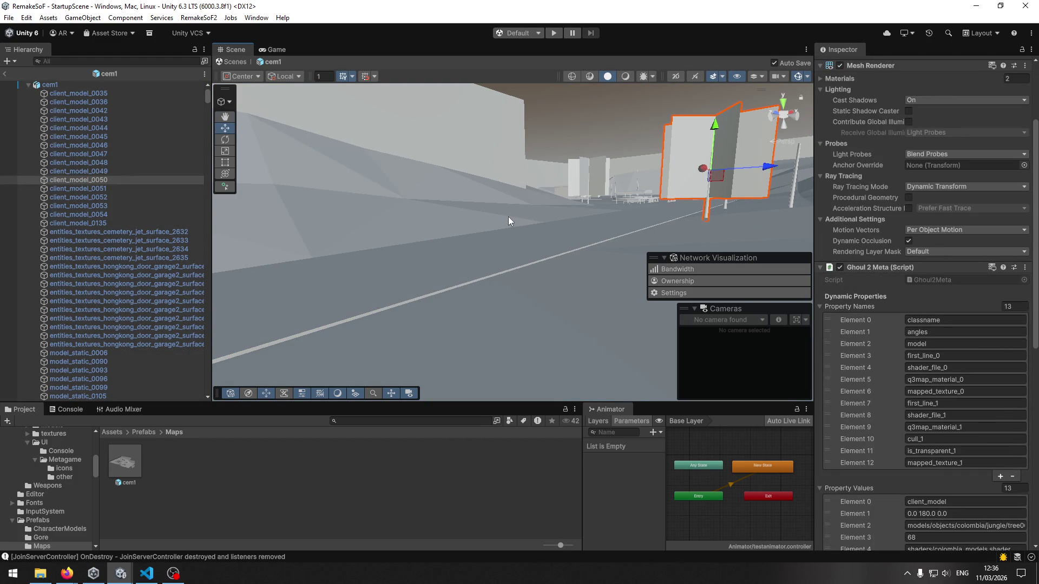
pyautogui.click(532, 244)
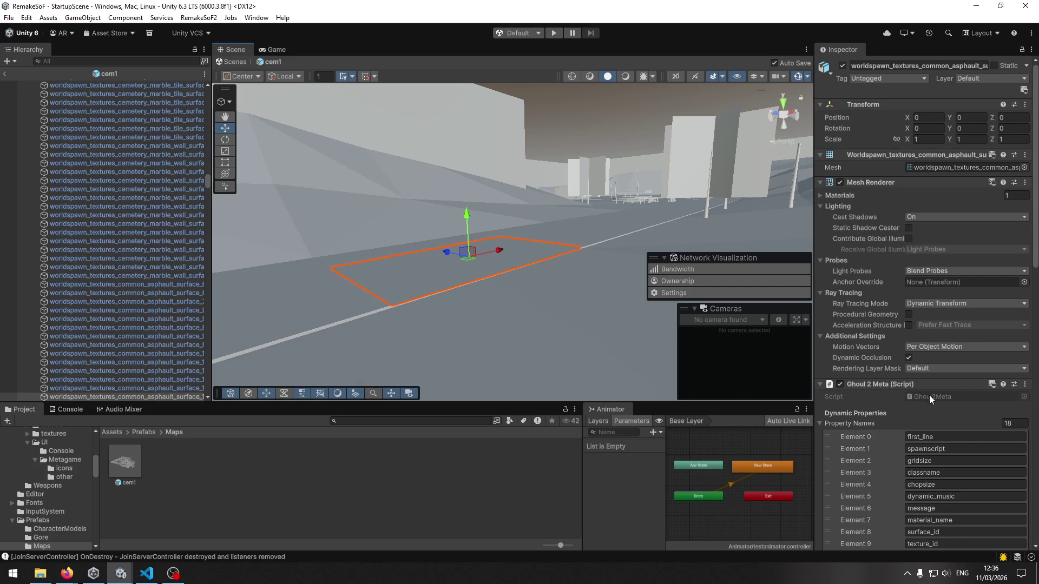
pyautogui.scroll(-9, 930, 395)
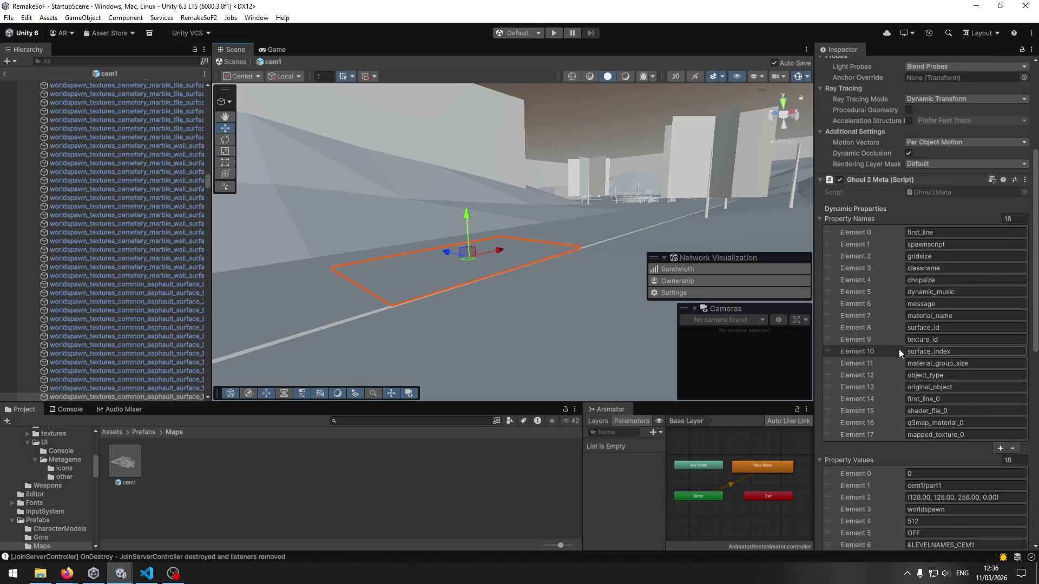
pyautogui.scroll(-3, 888, 342)
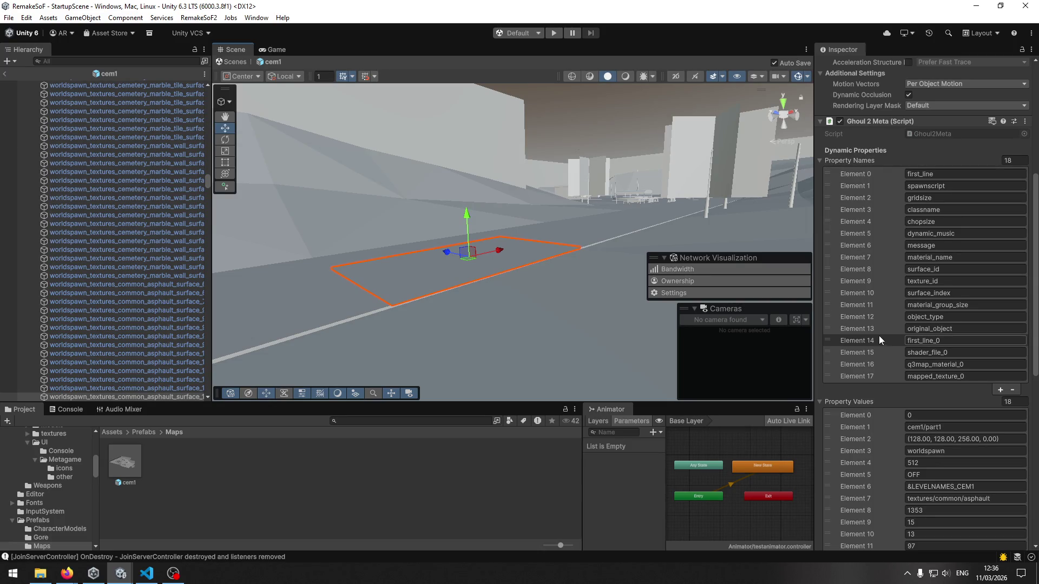
# Step: Inspect two more asphalt quads' Ghoul 2 Meta properties, then reselect the cem1 root
pyautogui.click(531, 321)
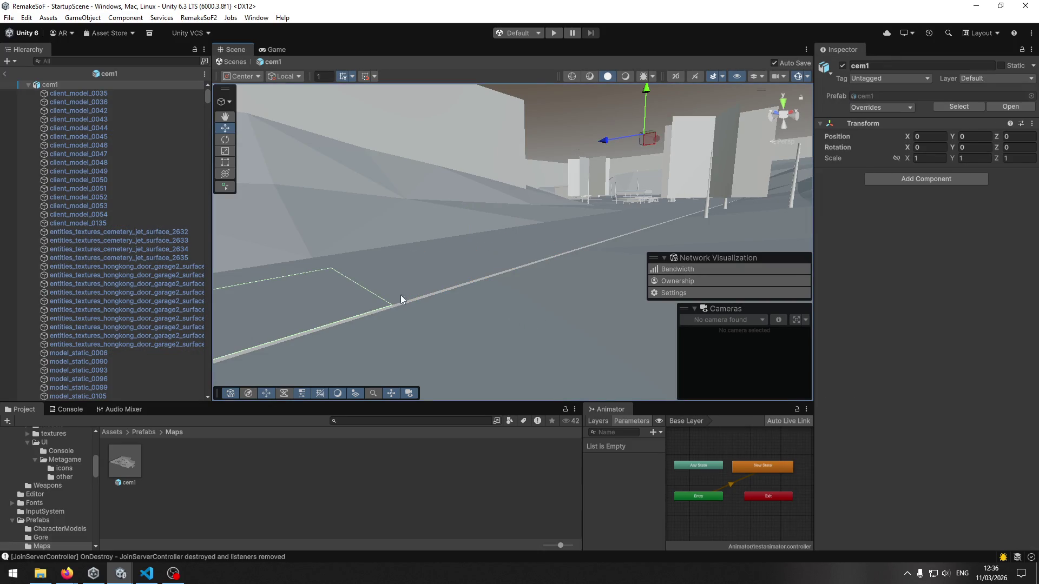
pyautogui.click(350, 306)
pyautogui.scroll(-12, 863, 382)
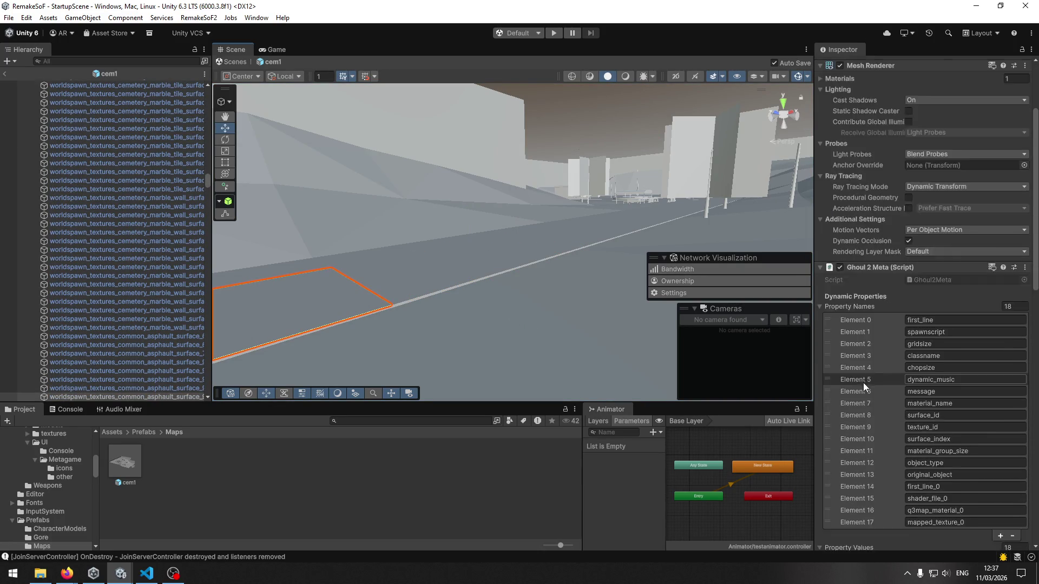
pyautogui.click(450, 275)
pyautogui.click(441, 276)
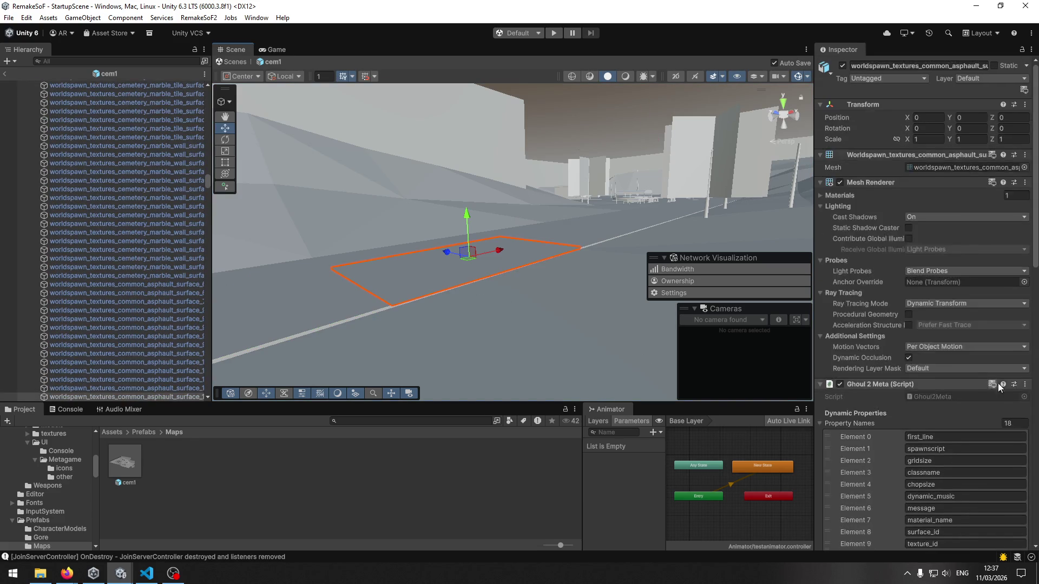
pyautogui.scroll(-20, 952, 379)
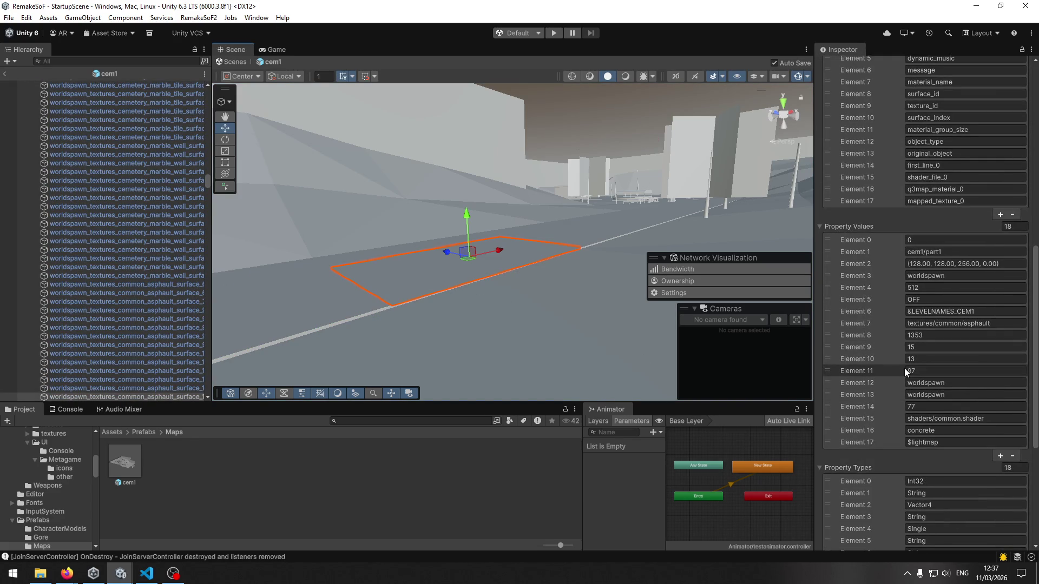
pyautogui.scroll(5, 902, 357)
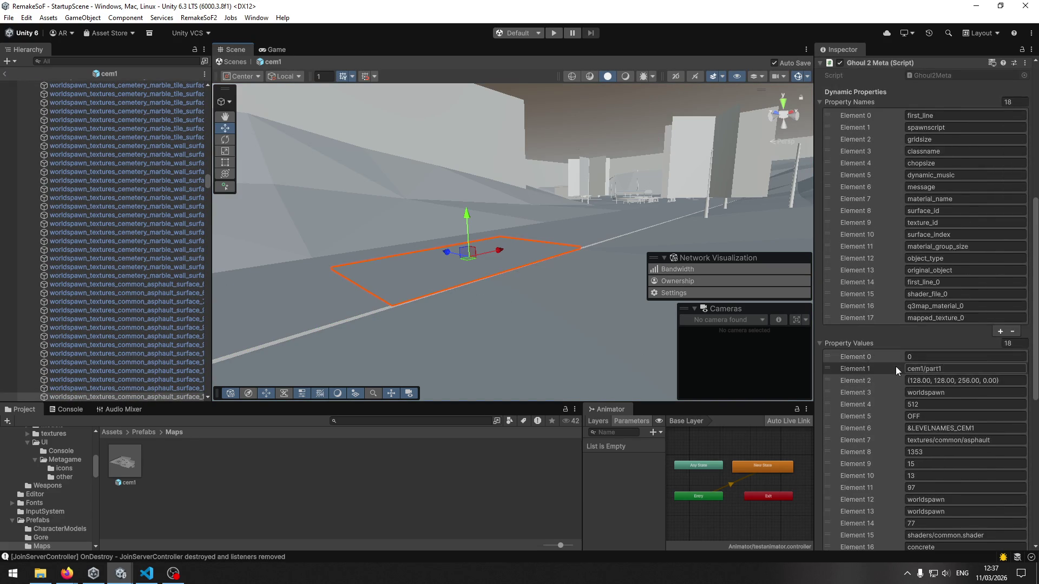
pyautogui.scroll(-9, 895, 366)
pyautogui.scroll(7, 882, 361)
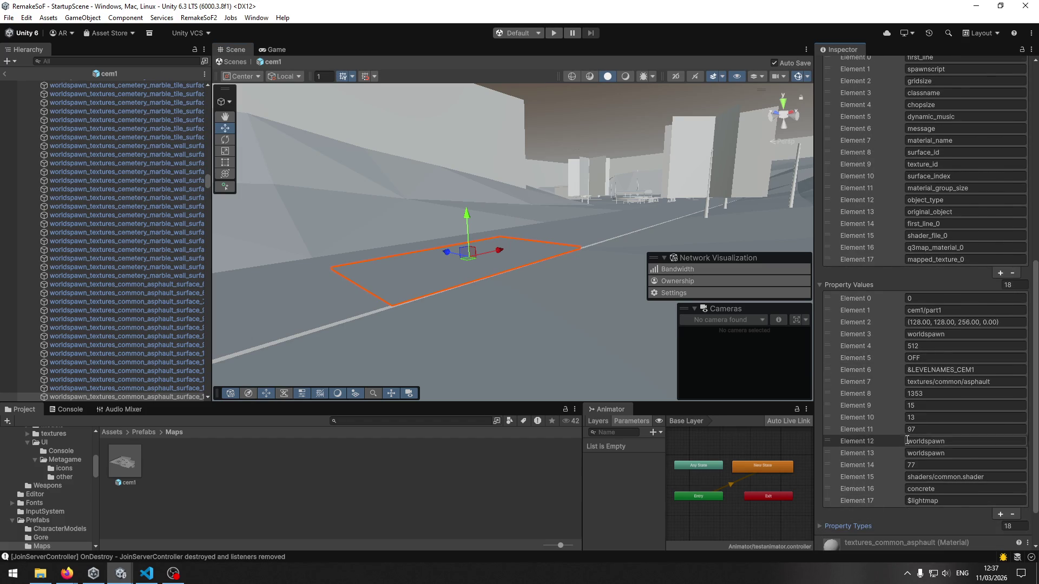
pyautogui.scroll(4, 904, 440)
pyautogui.scroll(-2, 898, 434)
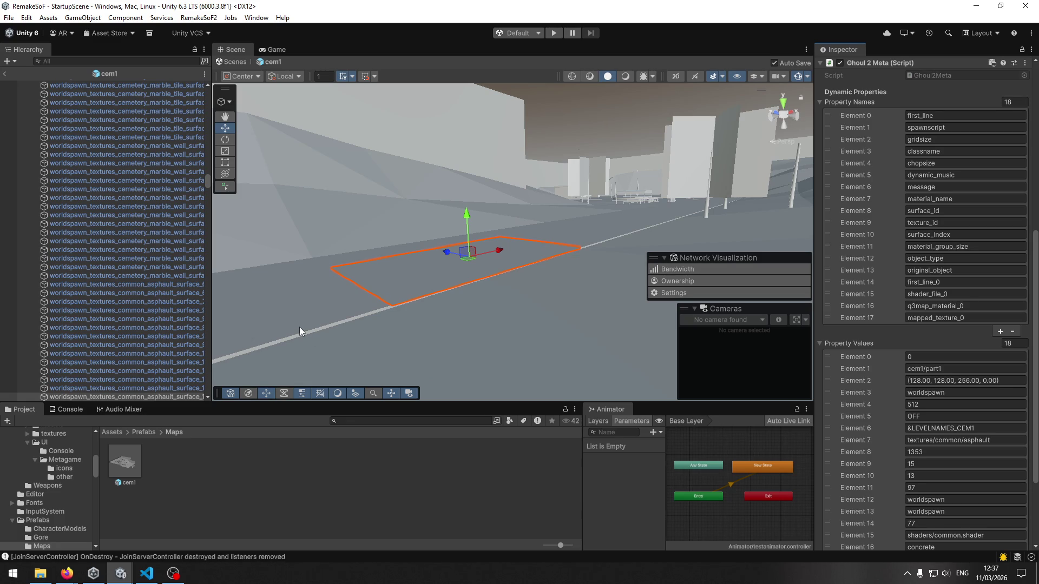
pyautogui.click(293, 340)
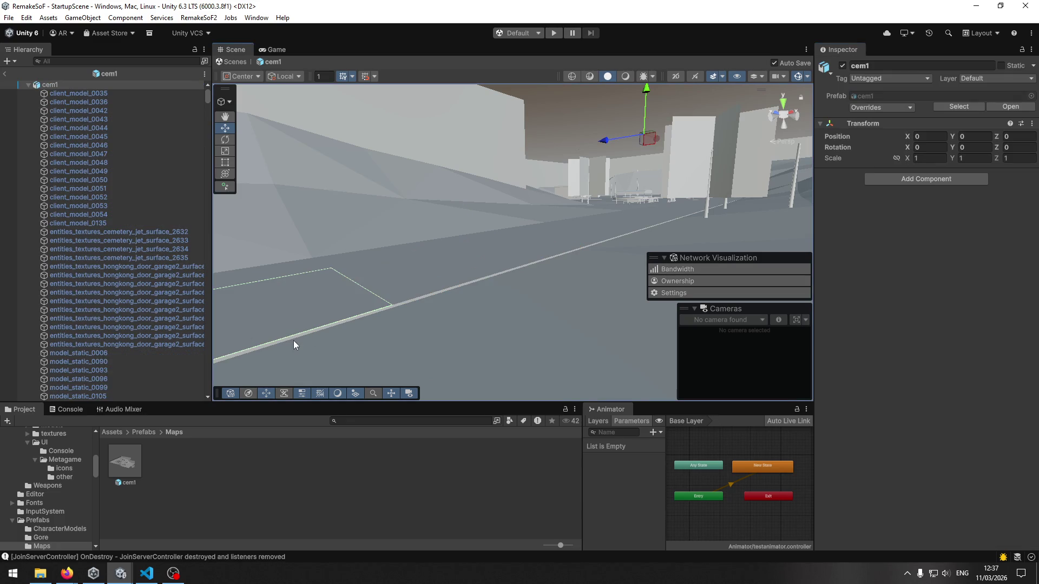
# Step: Reselect the outlined floor surface and scroll to its Ghoul 2 Meta lists
pyautogui.click(266, 318)
pyautogui.scroll(-10, 876, 389)
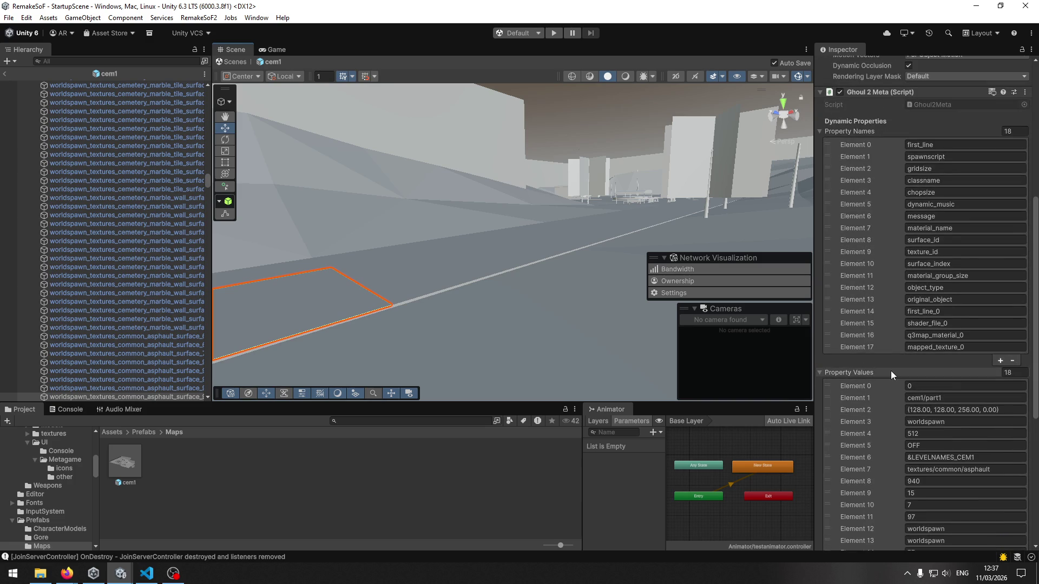
pyautogui.scroll(-2, 891, 371)
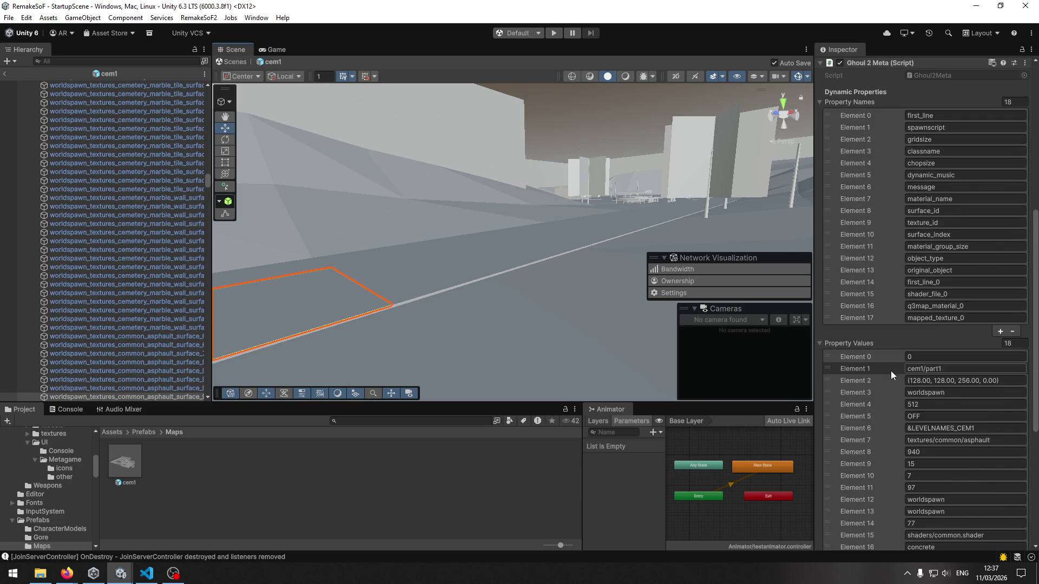
pyautogui.scroll(-3, 891, 368)
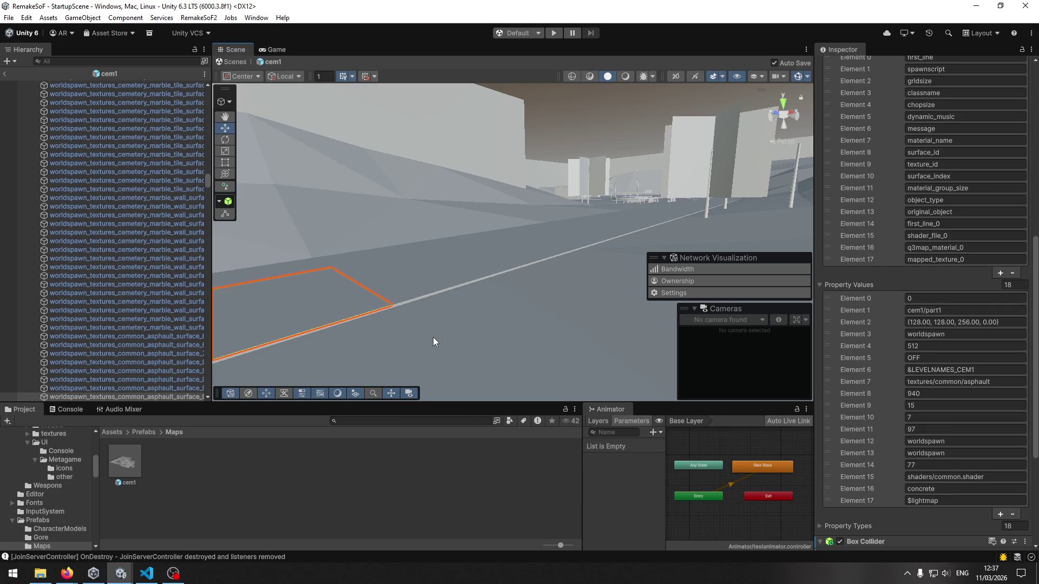
# Step: Scroll another asphalt piece's Ghoul 2 Meta Property Names and Property Values
pyautogui.click(454, 263)
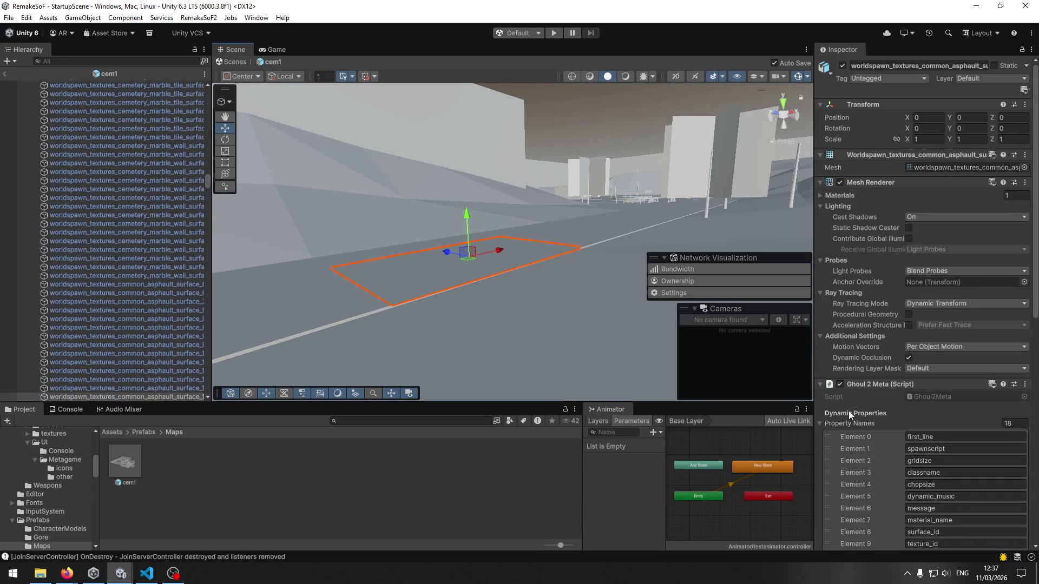
pyautogui.scroll(-5, 844, 407)
pyautogui.scroll(-3, 868, 403)
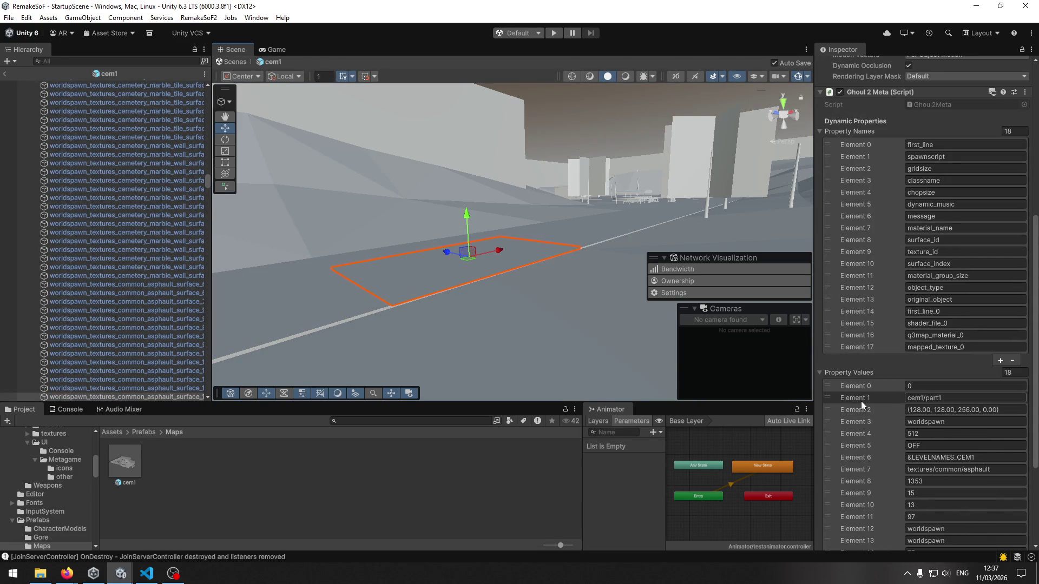
pyautogui.scroll(-2, 861, 403)
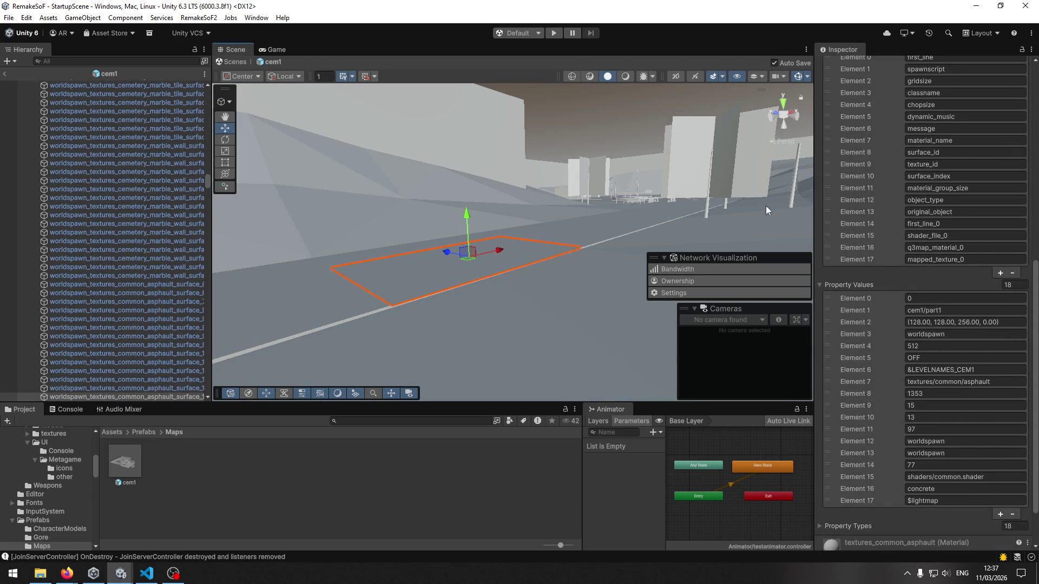
pyautogui.click(713, 180)
# Step: Compare the client_model_0050 wall's Ghoul 2 Meta lists with an asphalt road patch's
pyautogui.click(707, 191)
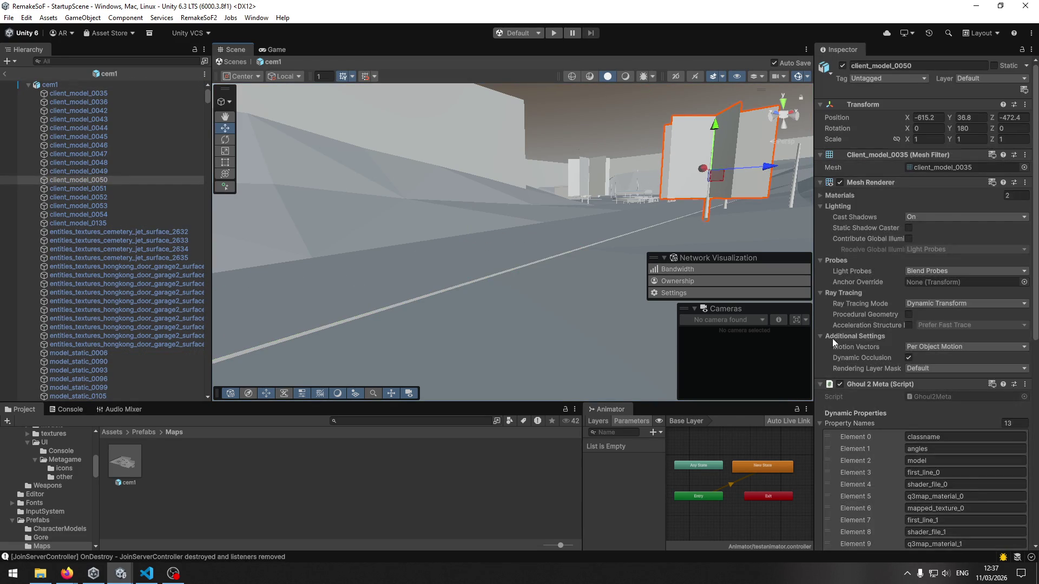
pyautogui.scroll(-5, 901, 423)
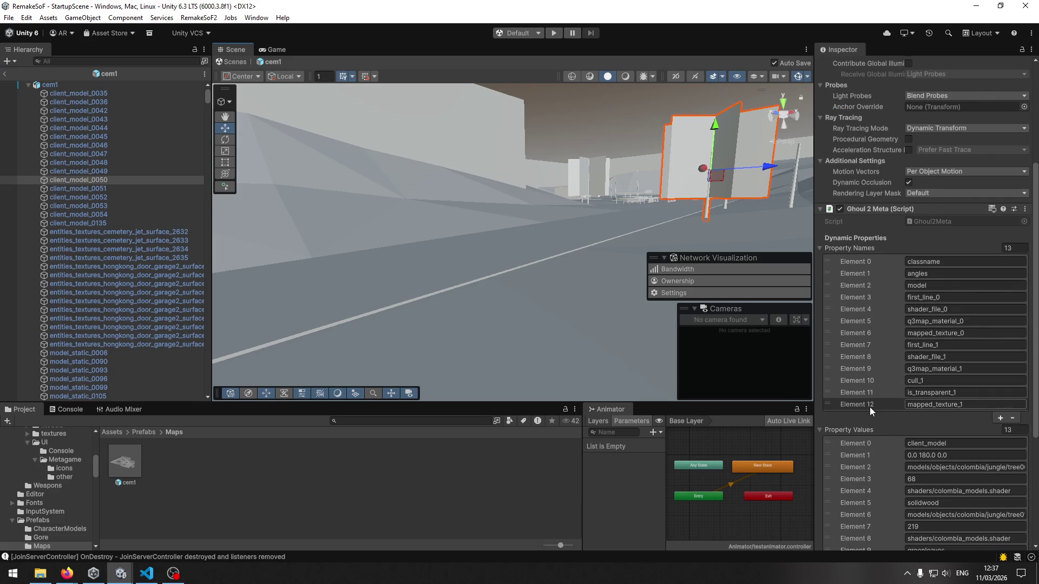
pyautogui.scroll(-3, 871, 301)
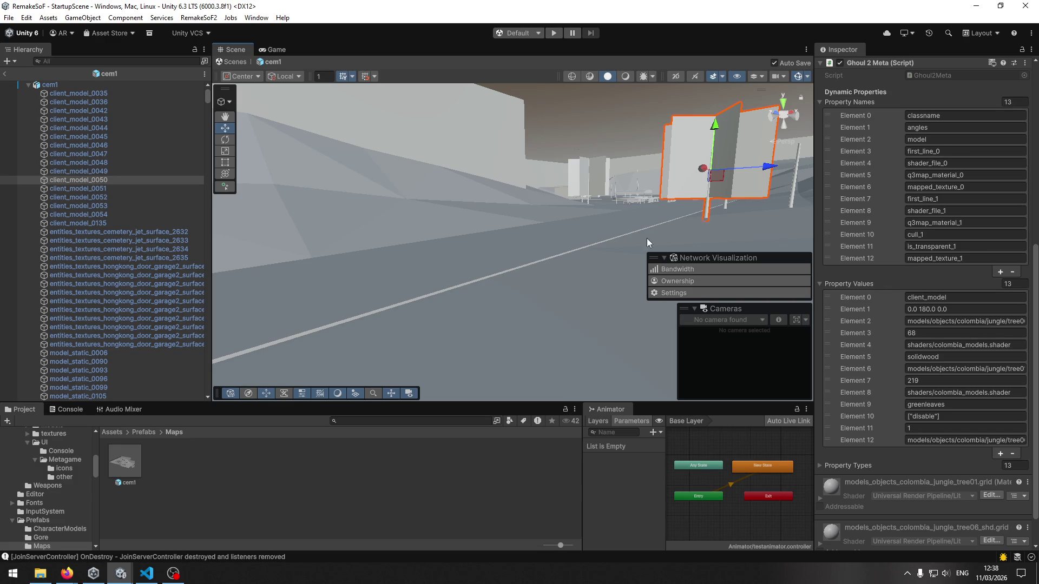
pyautogui.click(466, 261)
pyautogui.click(455, 272)
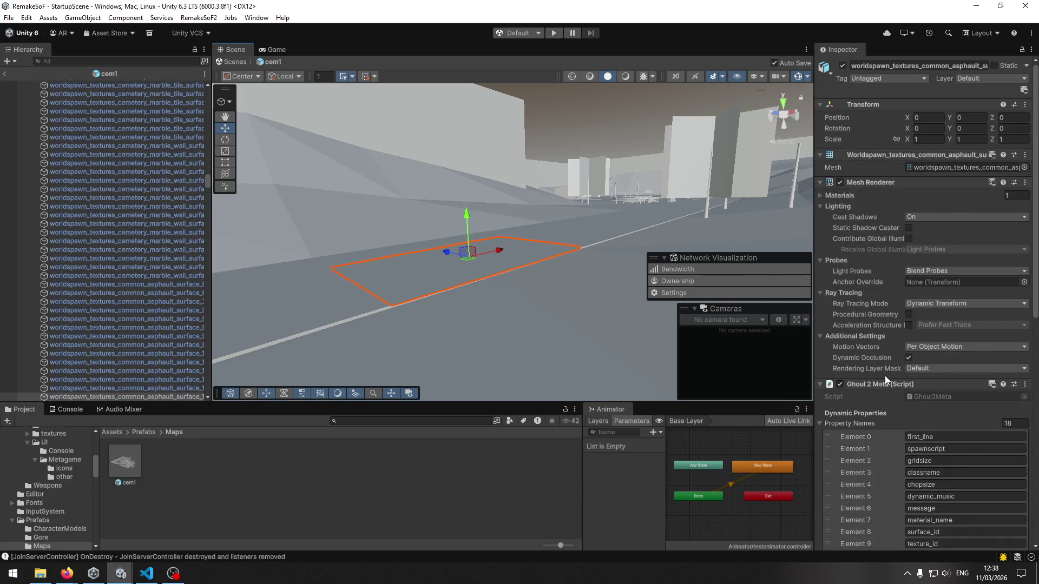
pyautogui.scroll(-5, 882, 384)
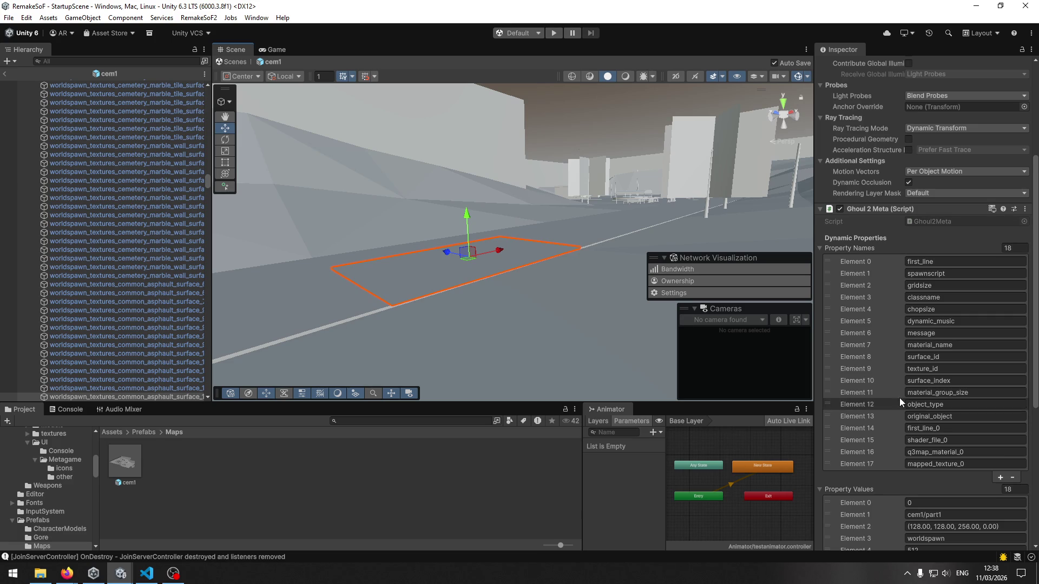
pyautogui.scroll(-8, 889, 400)
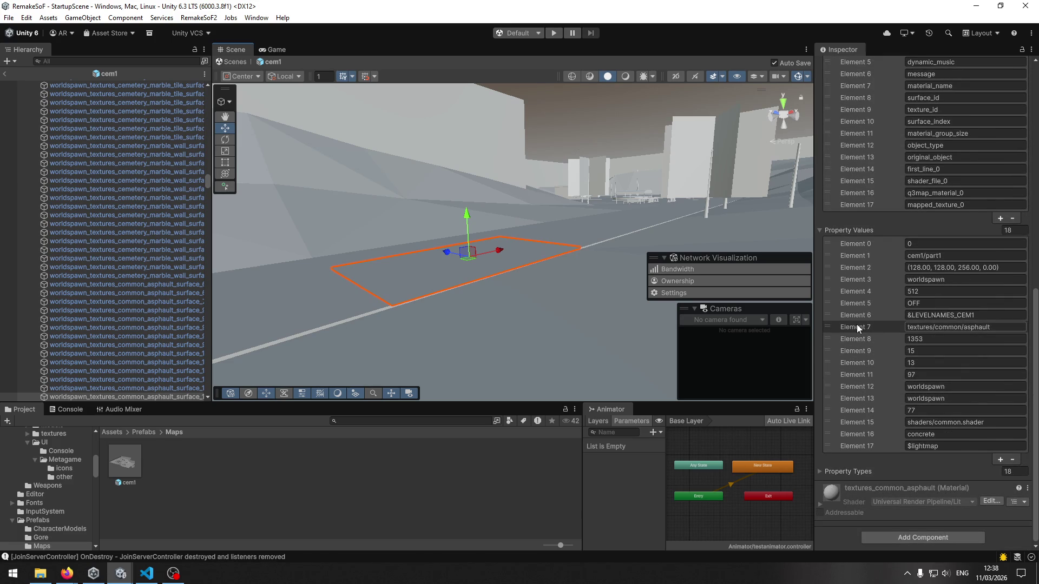
# Step: Scroll all 13 wall properties, including jungle tree model paths and shaders, then reselect cem1
pyautogui.click(709, 185)
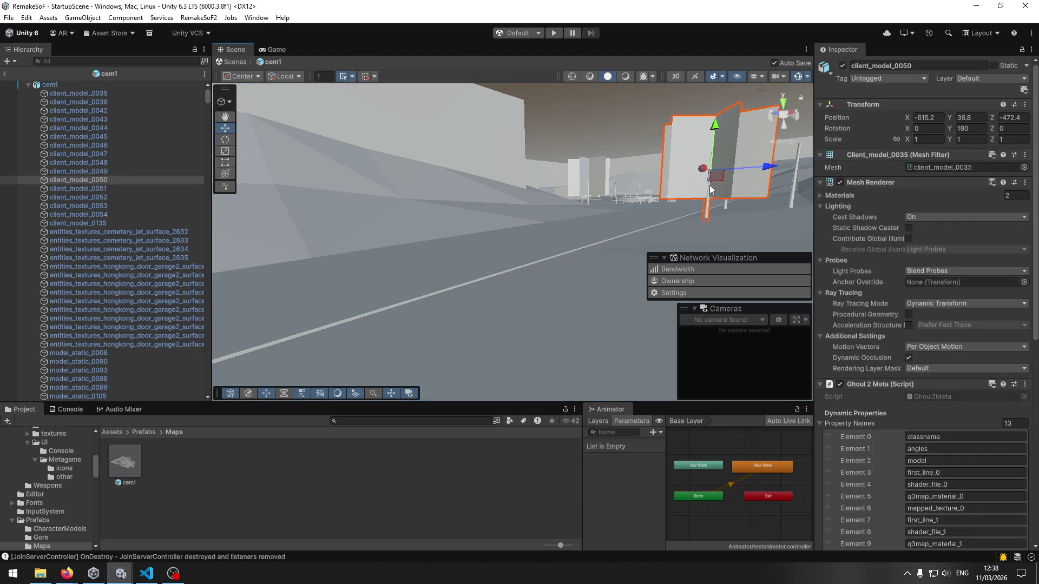
pyautogui.scroll(-3, 881, 312)
pyautogui.scroll(-1, 881, 312)
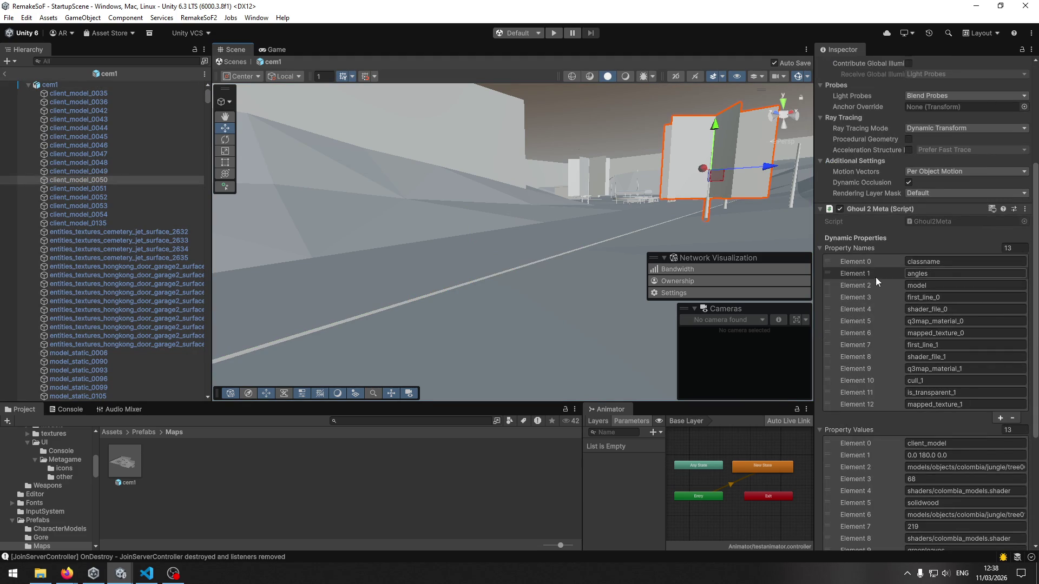
pyautogui.scroll(-4, 875, 278)
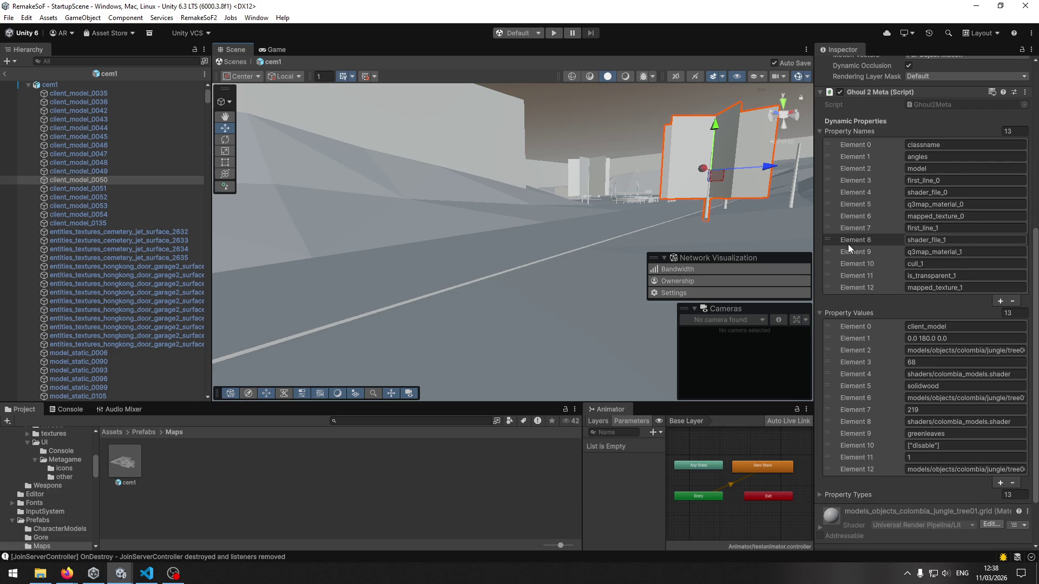
pyautogui.scroll(-3, 848, 245)
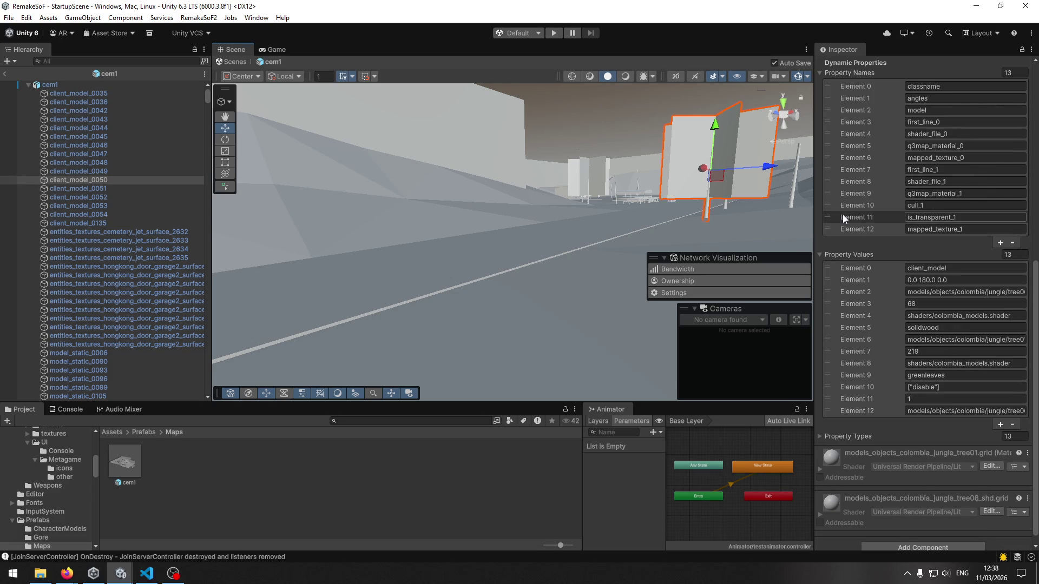
pyautogui.scroll(-1, 843, 214)
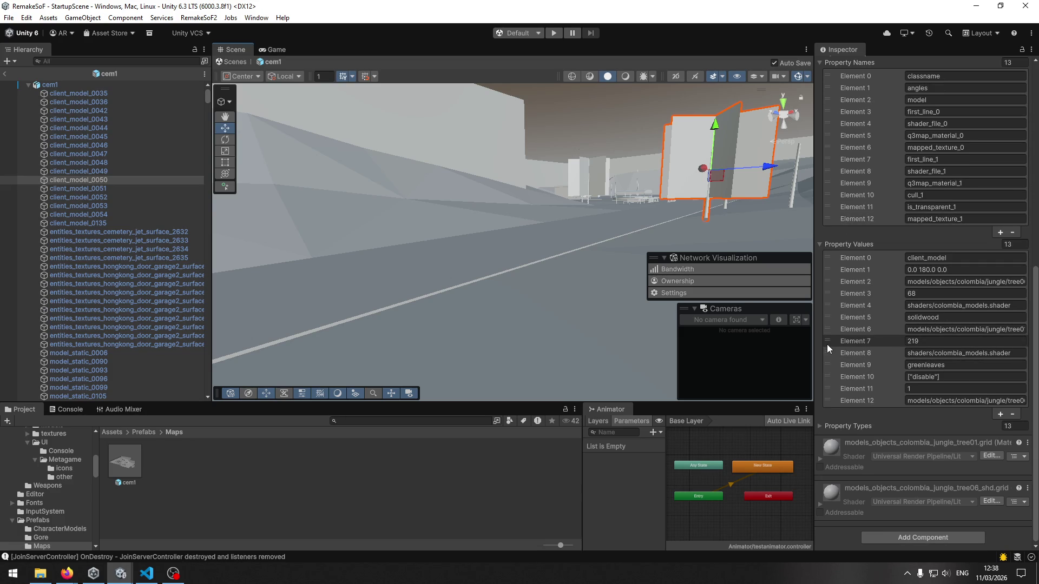
pyautogui.scroll(4, 848, 335)
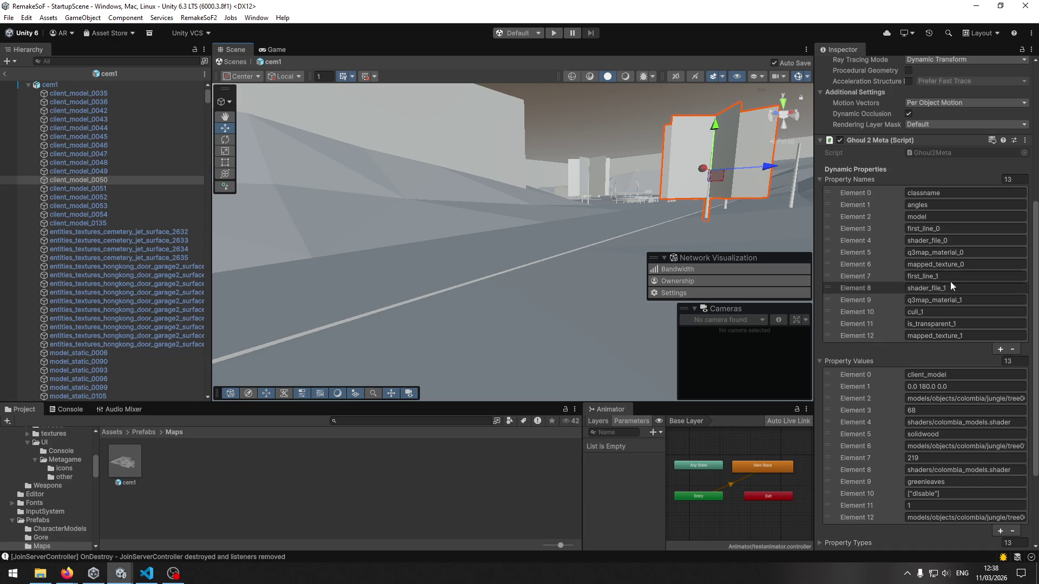
pyautogui.click(481, 258)
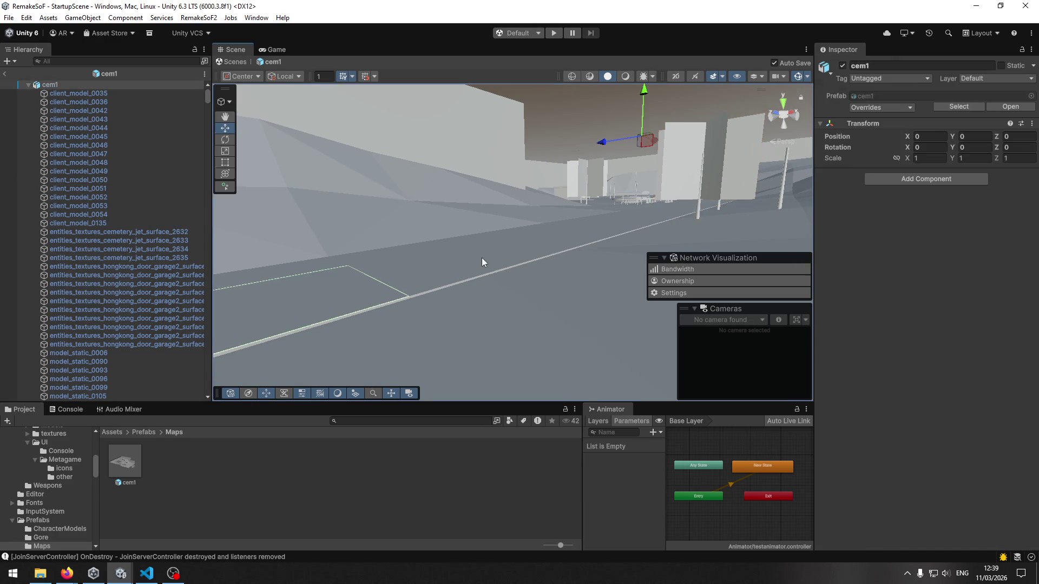
# Step: Re-read the asphalt floor's Ghoul 2 Meta values and select a cemetery marble tile surface down the street
pyautogui.click(481, 258)
pyautogui.scroll(-8, 871, 395)
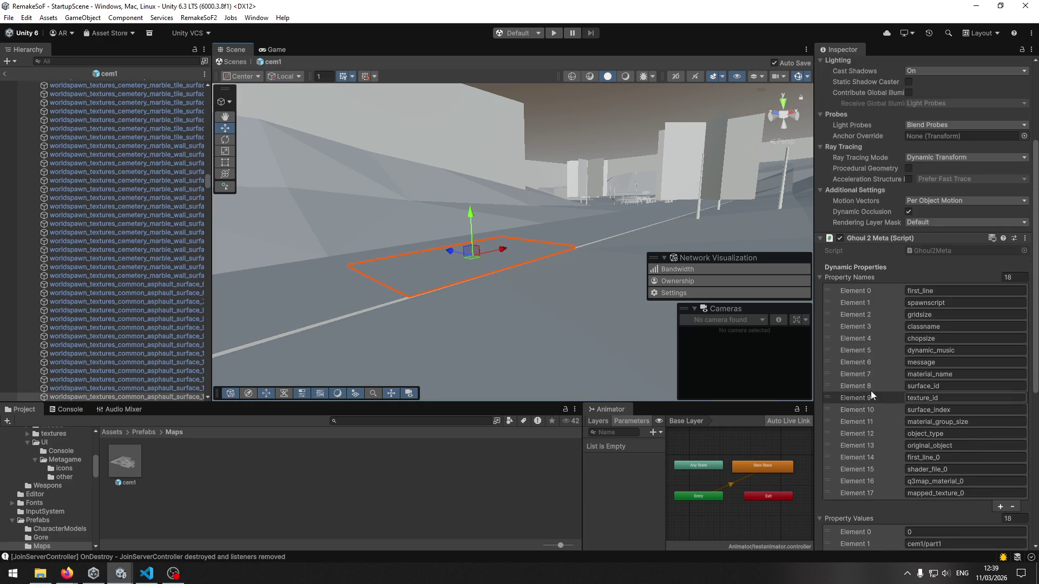
pyautogui.scroll(-1, 872, 391)
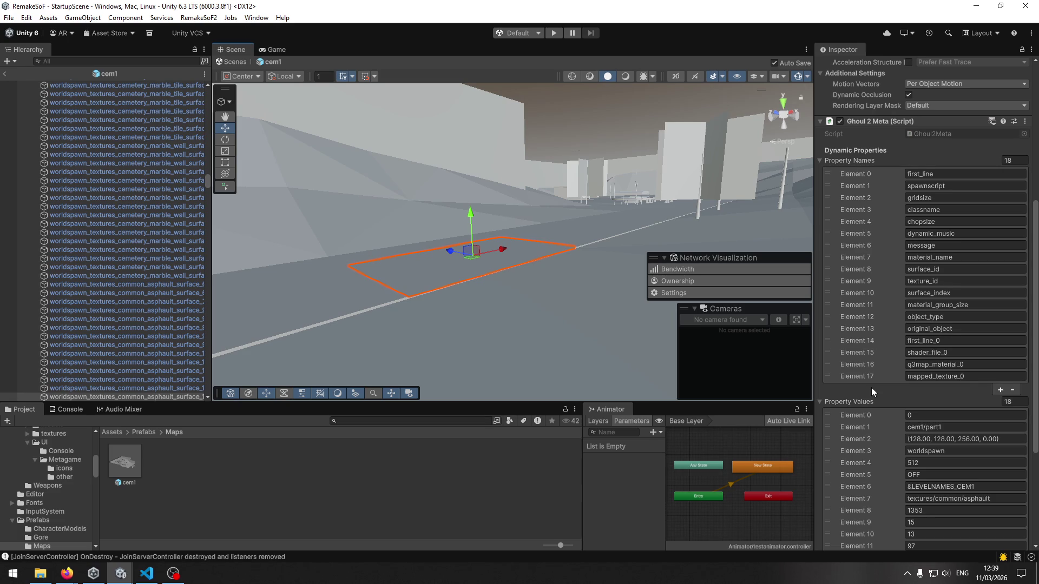
pyautogui.scroll(-6, 871, 387)
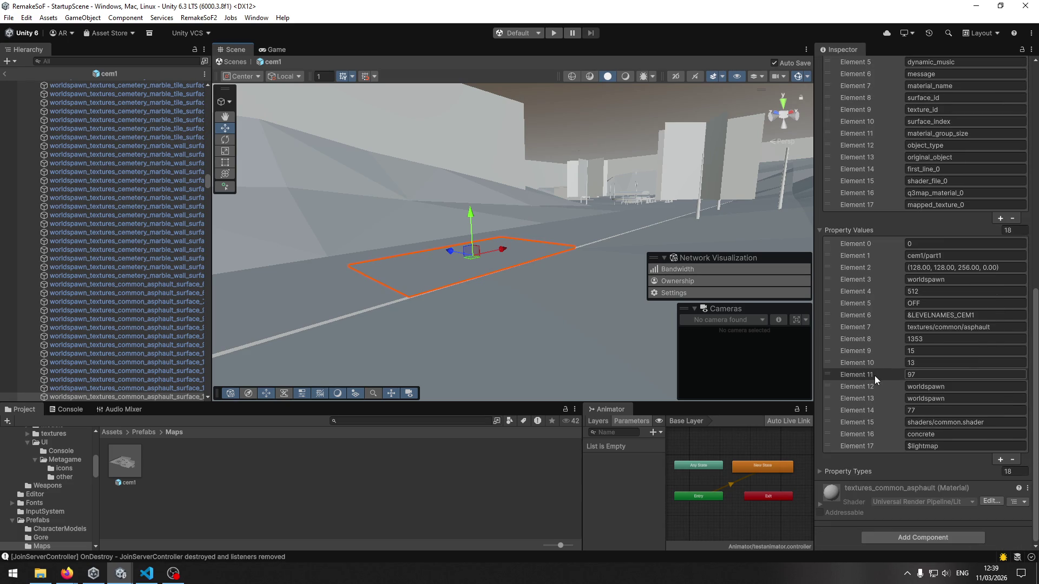
pyautogui.moveTo(476, 281)
pyautogui.mouseDown()
pyautogui.moveTo(490, 293)
pyautogui.moveTo(515, 273)
pyautogui.moveTo(554, 270)
pyautogui.moveTo(471, 287)
pyautogui.moveTo(527, 285)
pyautogui.moveTo(607, 241)
pyautogui.moveTo(586, 247)
pyautogui.moveTo(563, 233)
pyautogui.mouseUp()
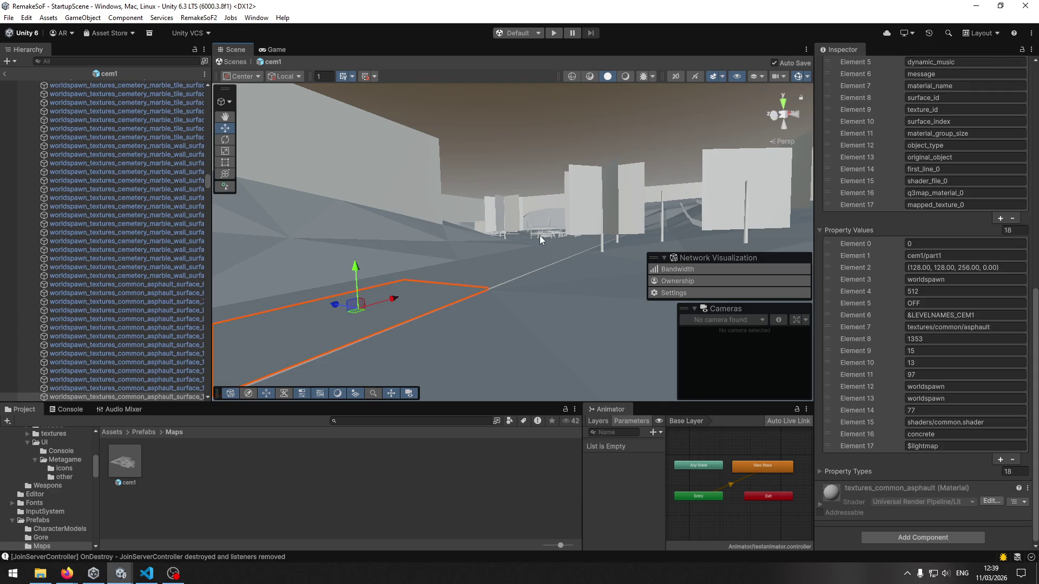
pyautogui.click(542, 236)
pyautogui.click(543, 235)
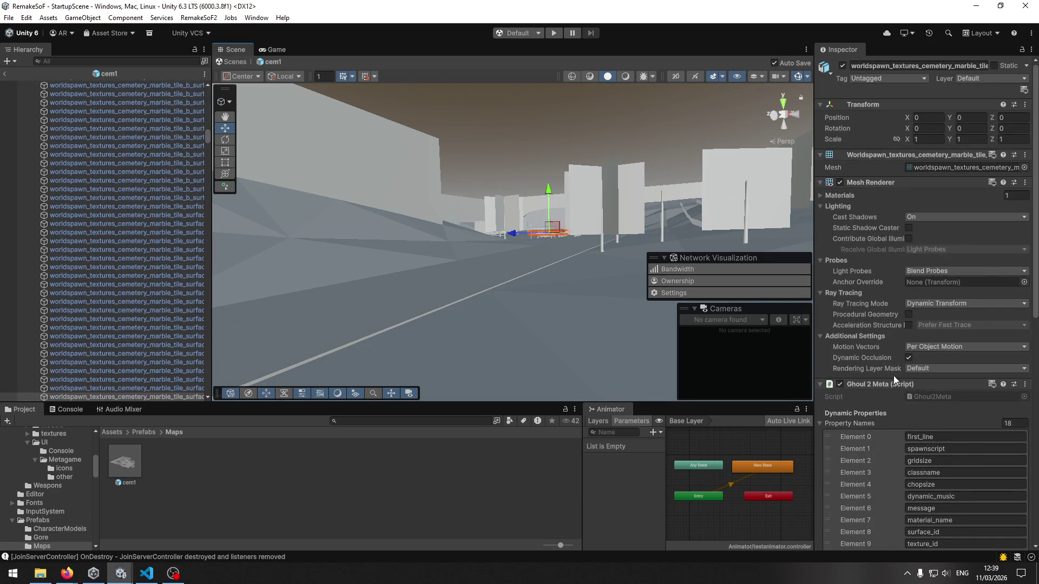
# Step: Inspect the marble_tile2 surface's Ghoul 2 Meta values: shaders/cemetery.shader with the marble material
pyautogui.scroll(-5, 894, 375)
pyautogui.moveTo(601, 294)
pyautogui.mouseDown()
pyautogui.moveTo(547, 308)
pyautogui.moveTo(494, 299)
pyautogui.moveTo(505, 283)
pyautogui.moveTo(578, 292)
pyautogui.moveTo(541, 309)
pyautogui.moveTo(476, 301)
pyautogui.moveTo(493, 318)
pyautogui.mouseUp()
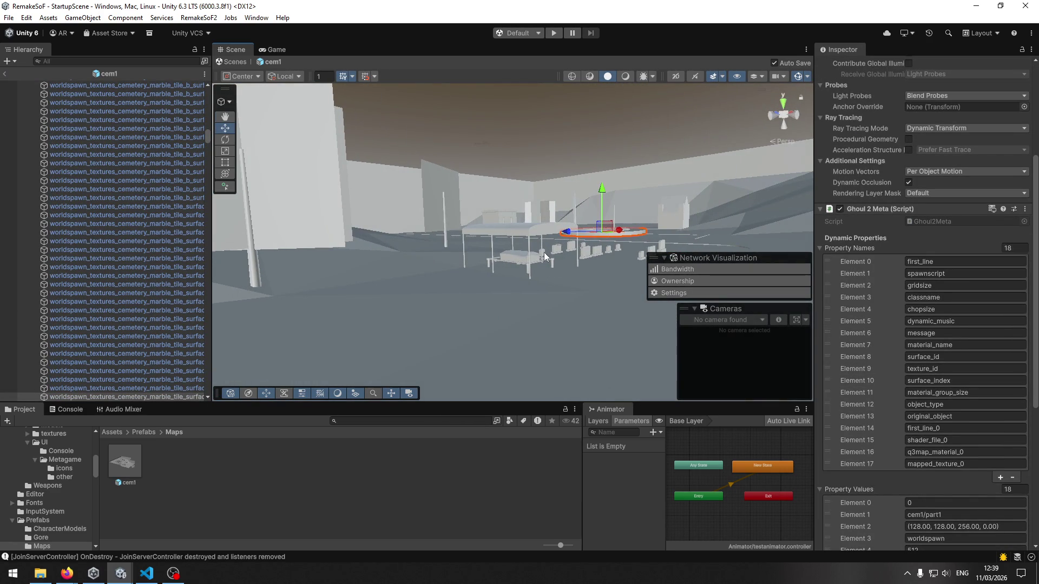
pyautogui.click(544, 252)
pyautogui.click(544, 252)
pyautogui.scroll(-6, 897, 392)
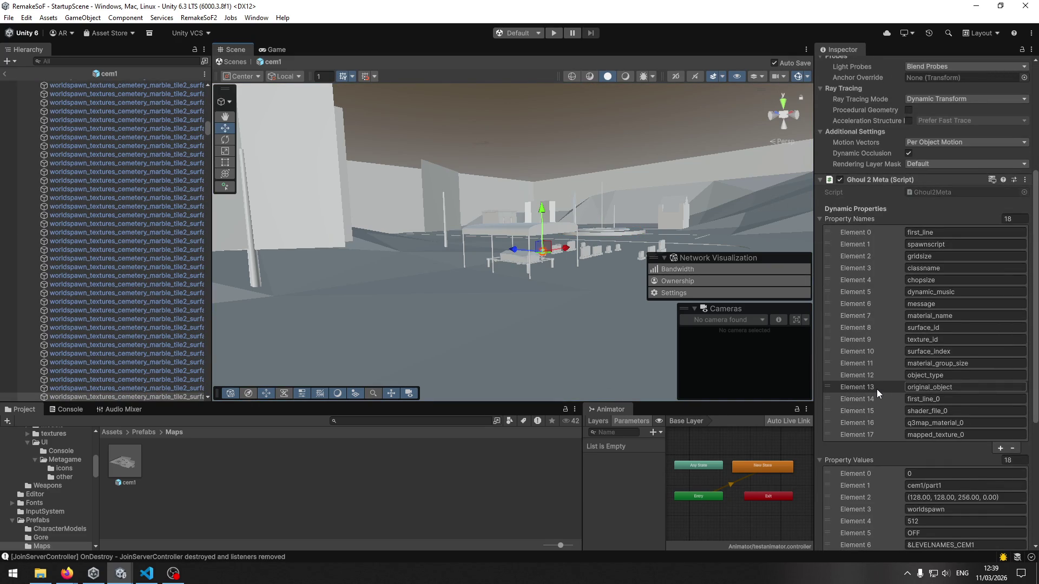
pyautogui.scroll(-6, 877, 389)
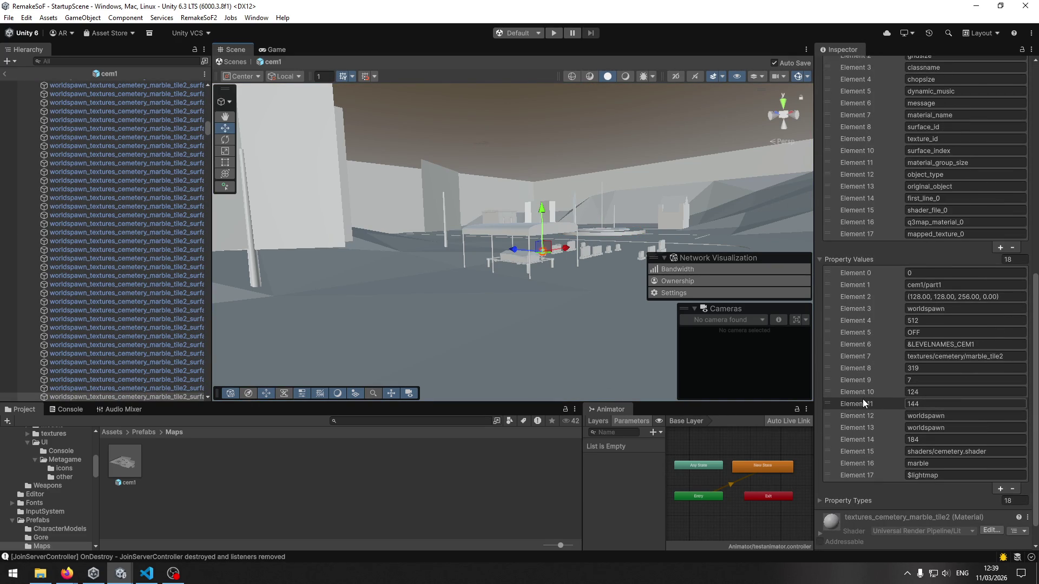
pyautogui.moveTo(627, 213)
pyautogui.mouseDown()
pyautogui.moveTo(297, 281)
pyautogui.moveTo(475, 287)
pyautogui.moveTo(464, 301)
pyautogui.moveTo(599, 310)
pyautogui.moveTo(674, 213)
pyautogui.mouseUp()
pyautogui.click(715, 173)
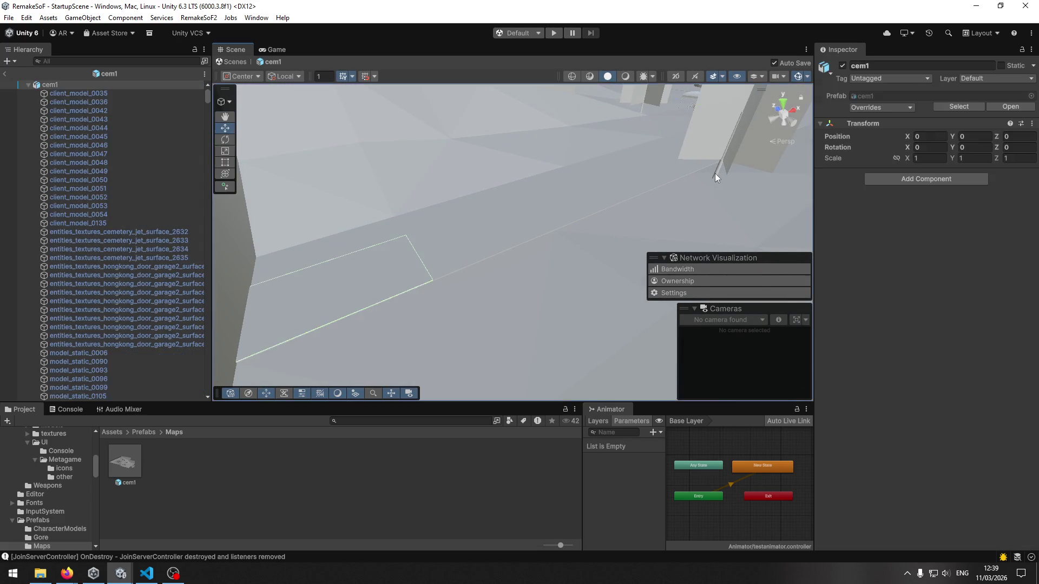
# Step: Check the client_model_0050 wall's Ghoul 2 Meta properties again
pyautogui.click(720, 173)
pyautogui.click(732, 116)
pyautogui.click(736, 117)
pyautogui.scroll(-8, 860, 358)
pyautogui.scroll(-3, 875, 357)
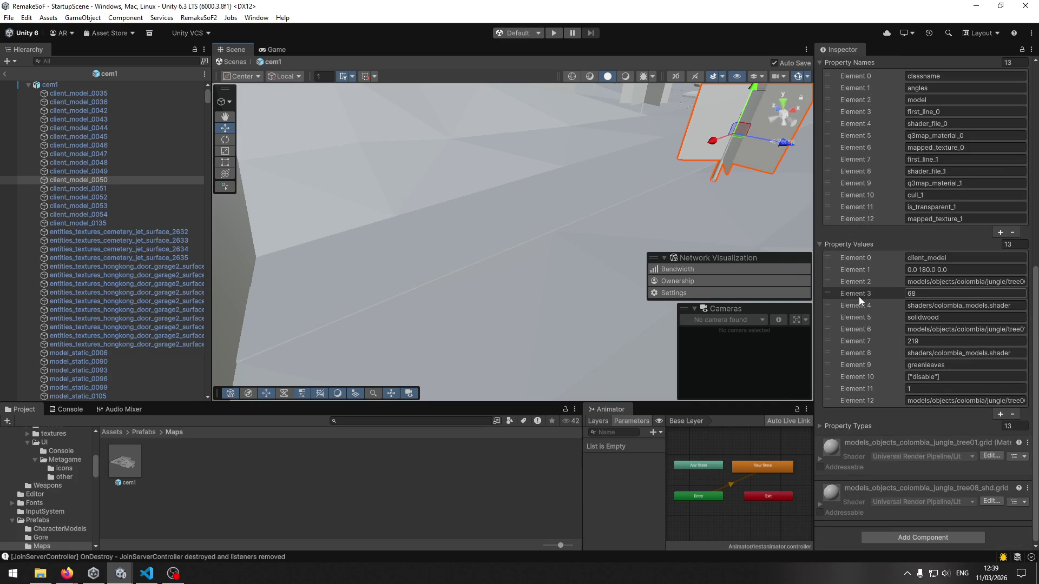
pyautogui.scroll(5, 858, 303)
pyautogui.scroll(8, 860, 300)
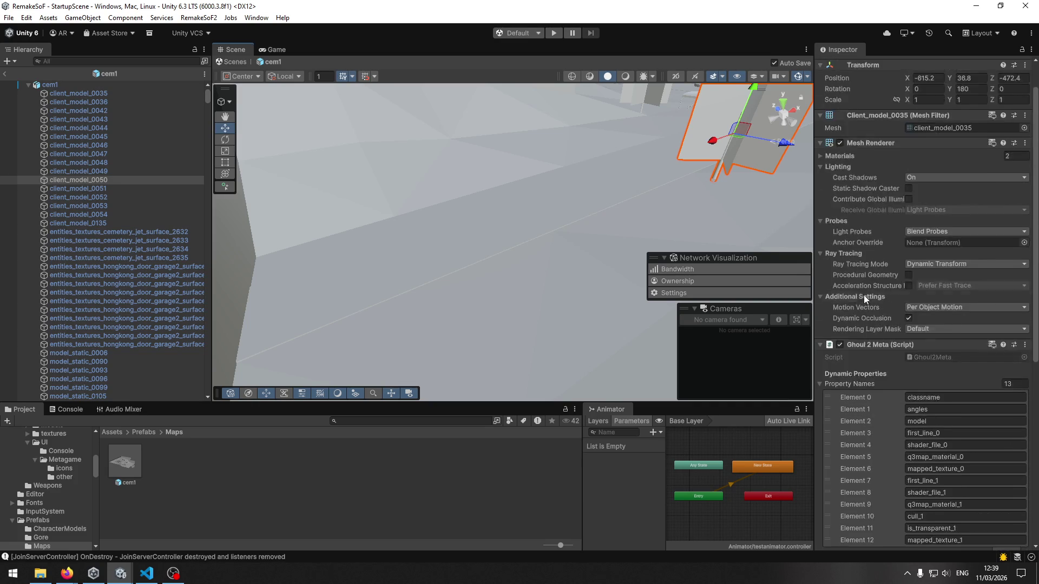
# Step: Scroll through the asphalt patch's 18 Ghoul 2 Meta property names
pyautogui.click(393, 230)
pyautogui.click(406, 262)
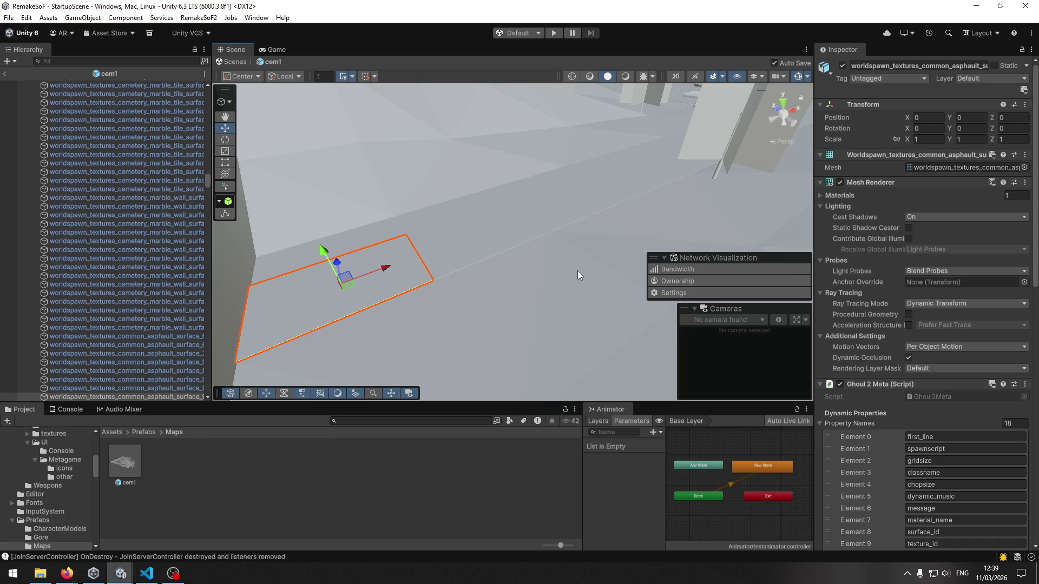
pyautogui.scroll(-10, 860, 404)
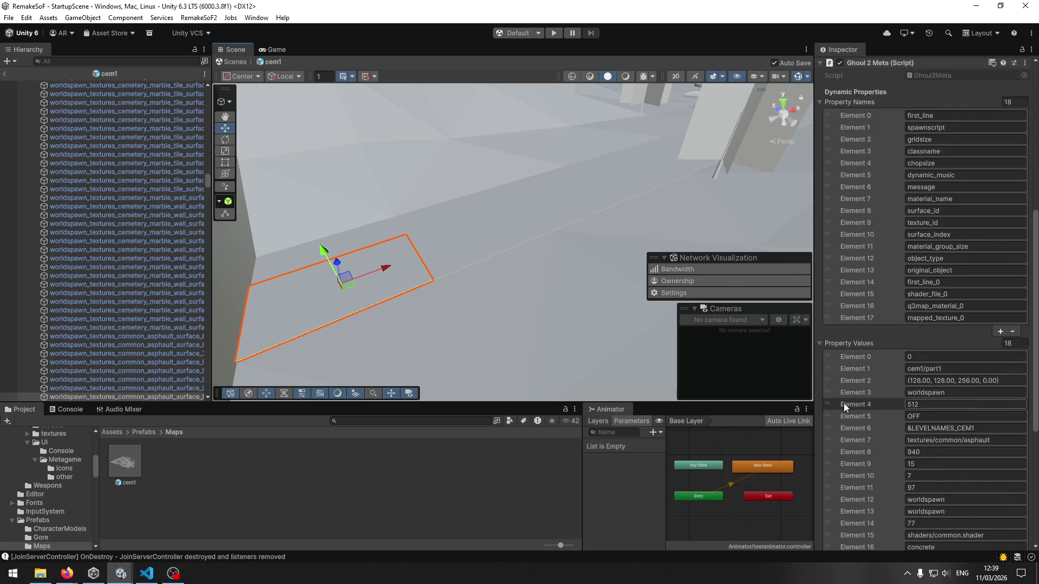
pyautogui.scroll(-1, 849, 405)
pyautogui.scroll(-4, 865, 396)
pyautogui.scroll(4, 859, 397)
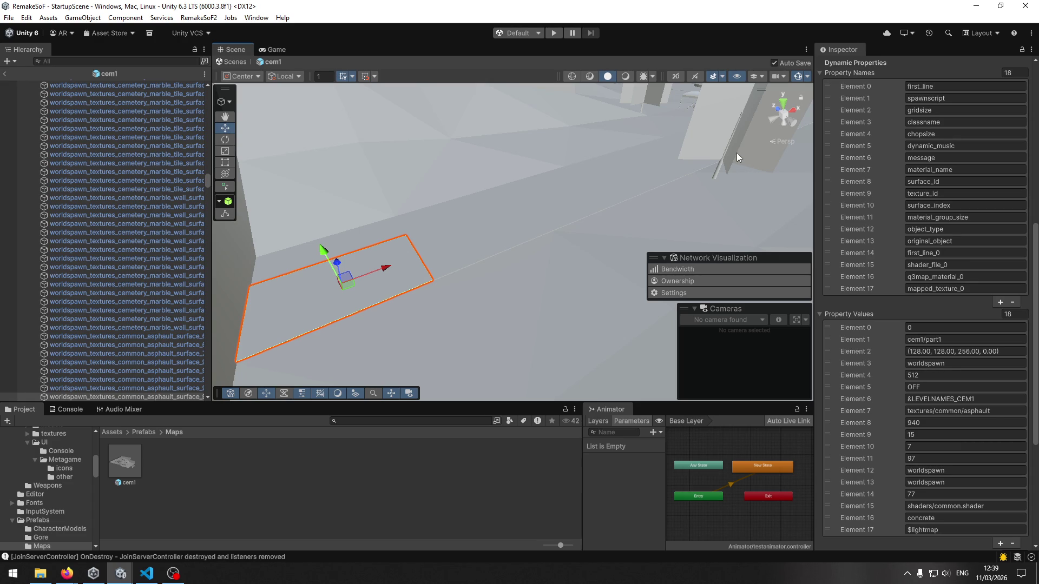
# Step: Glance at the wall, reselect the asphalt floor, and switch to MapLoader.cs in VS Code
pyautogui.click(732, 137)
pyautogui.scroll(-2, 864, 290)
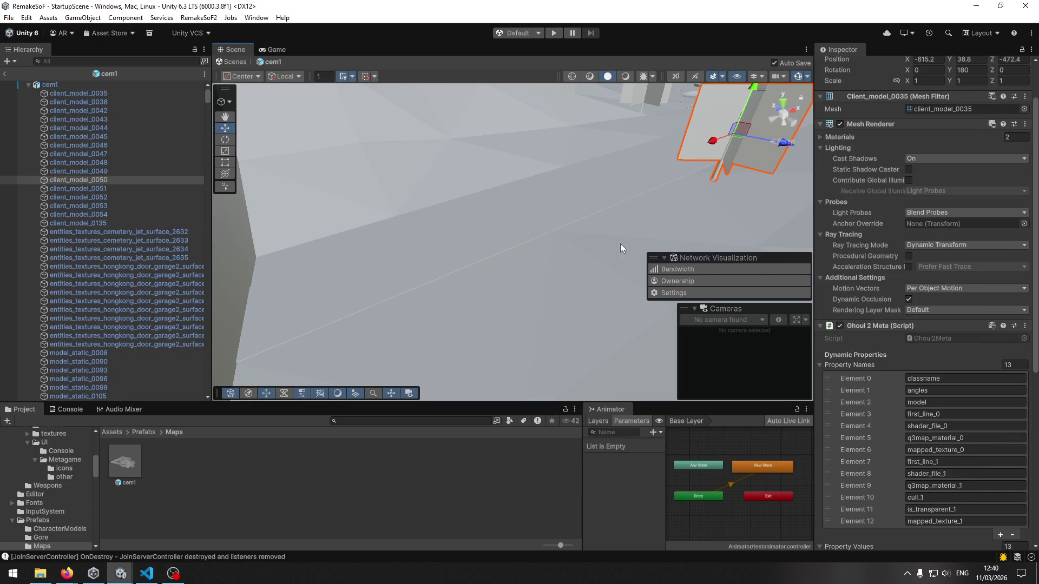
pyautogui.click(374, 274)
pyautogui.click(373, 273)
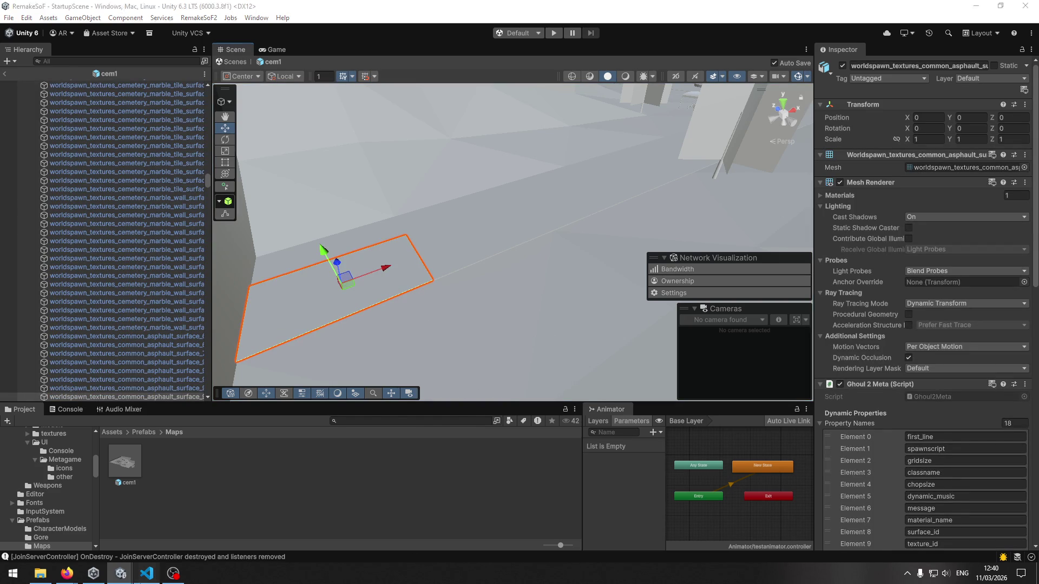
pyautogui.click(146, 573)
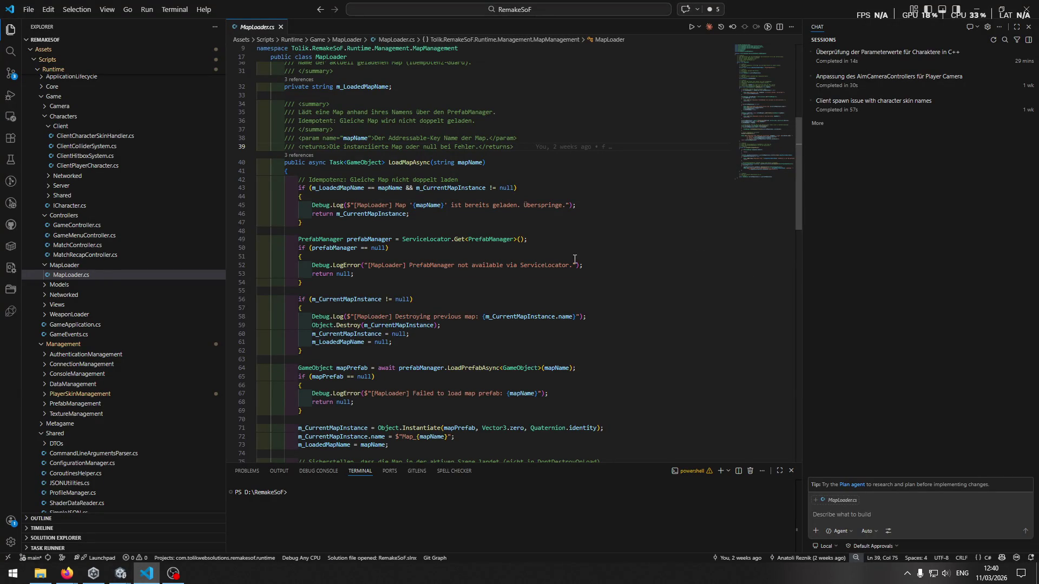
pyautogui.scroll(-10, 572, 269)
pyautogui.click(477, 294)
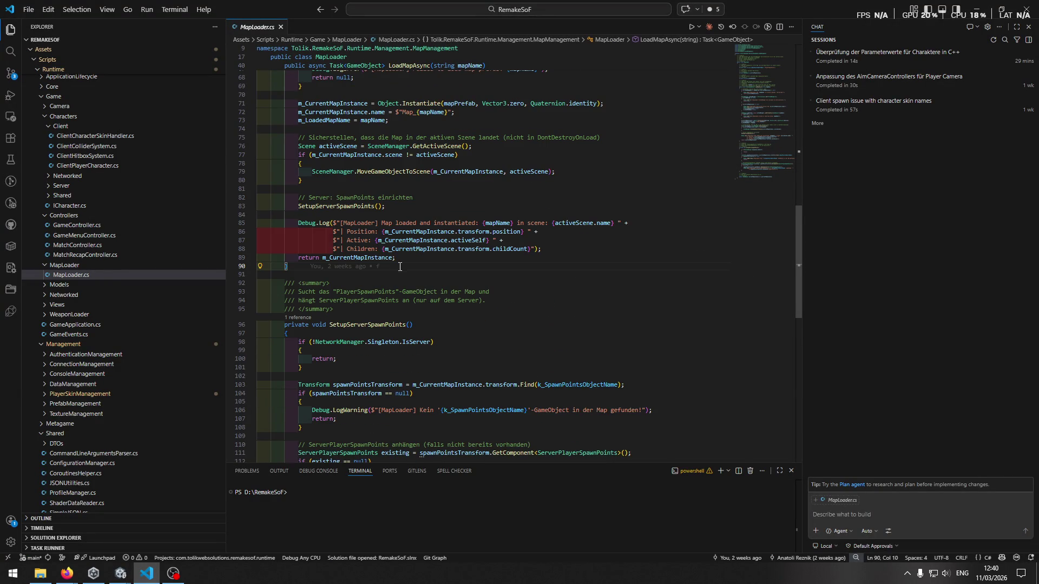
pyautogui.scroll(4, 380, 336)
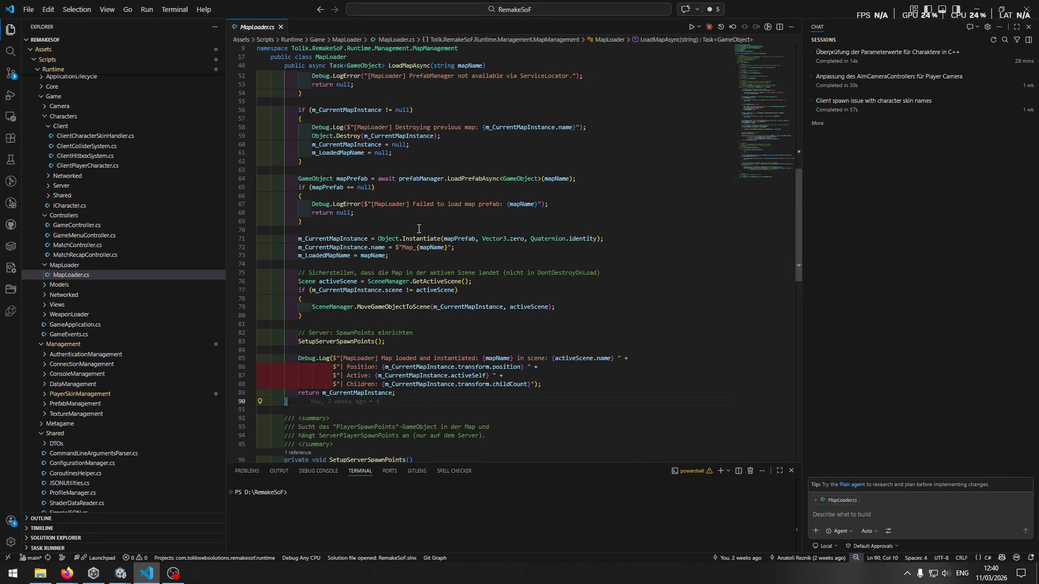
pyautogui.scroll(-5, 474, 291)
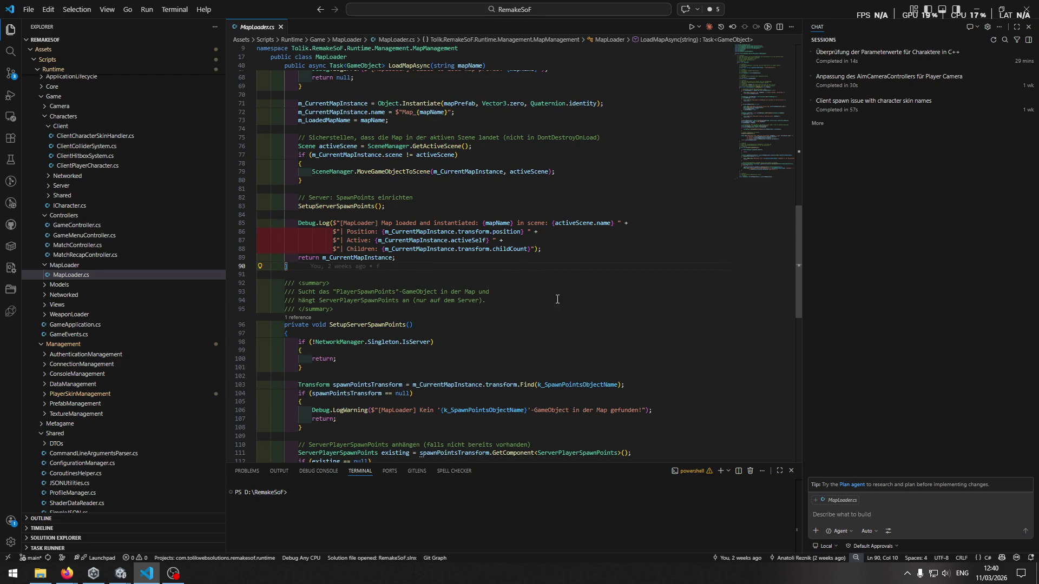
pyautogui.scroll(4, 548, 305)
pyautogui.scroll(2, 487, 319)
pyautogui.scroll(-6, 446, 327)
pyautogui.scroll(8, 495, 281)
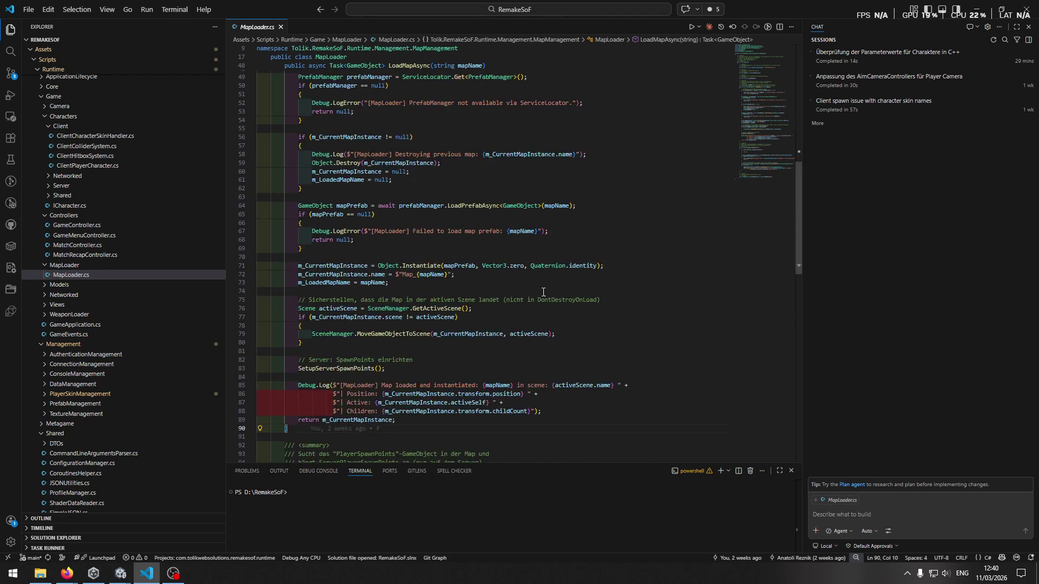
pyautogui.scroll(3, 499, 262)
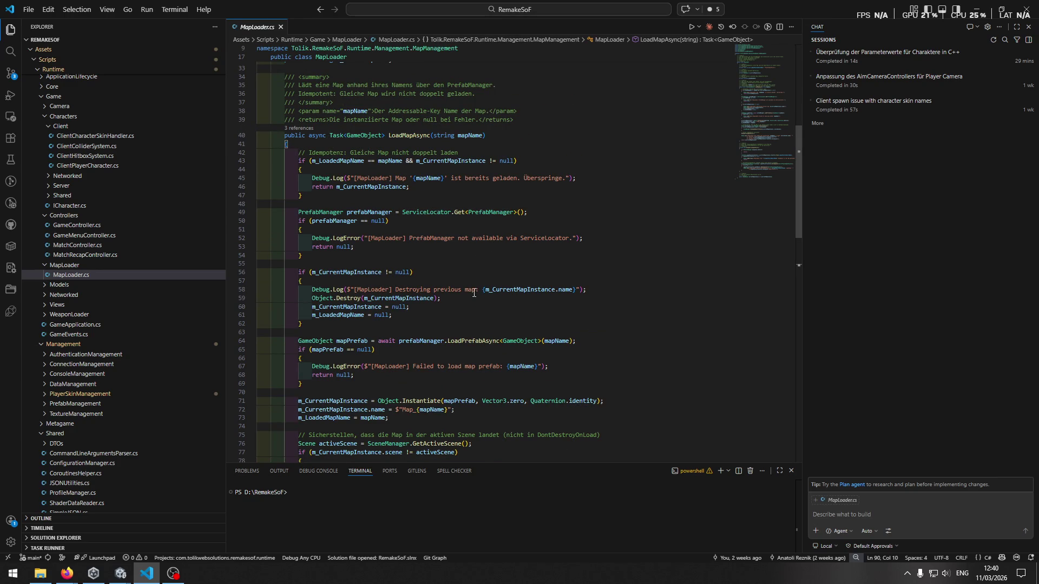
pyautogui.scroll(-2, 473, 297)
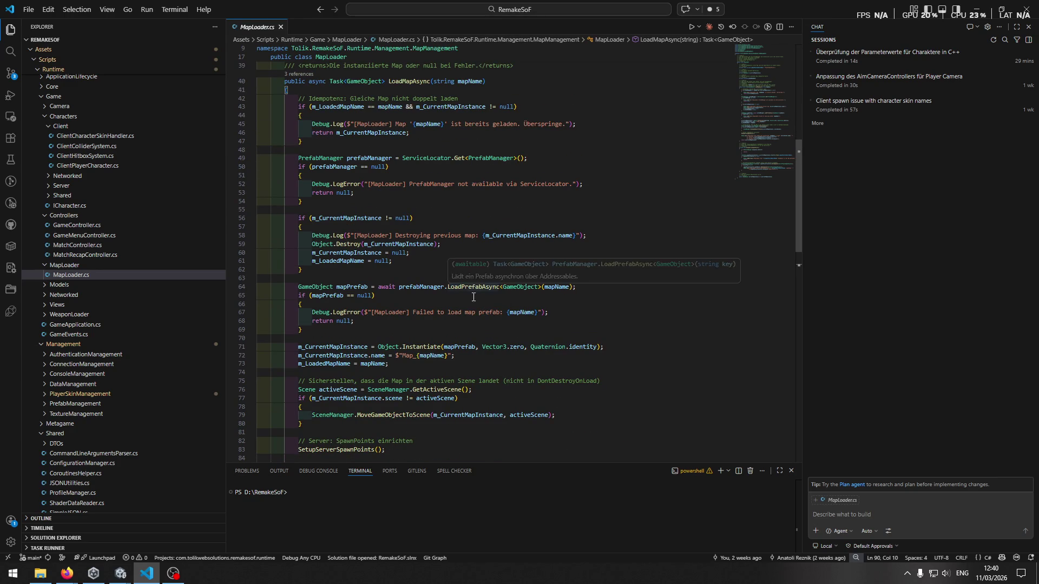
pyautogui.scroll(10, 521, 223)
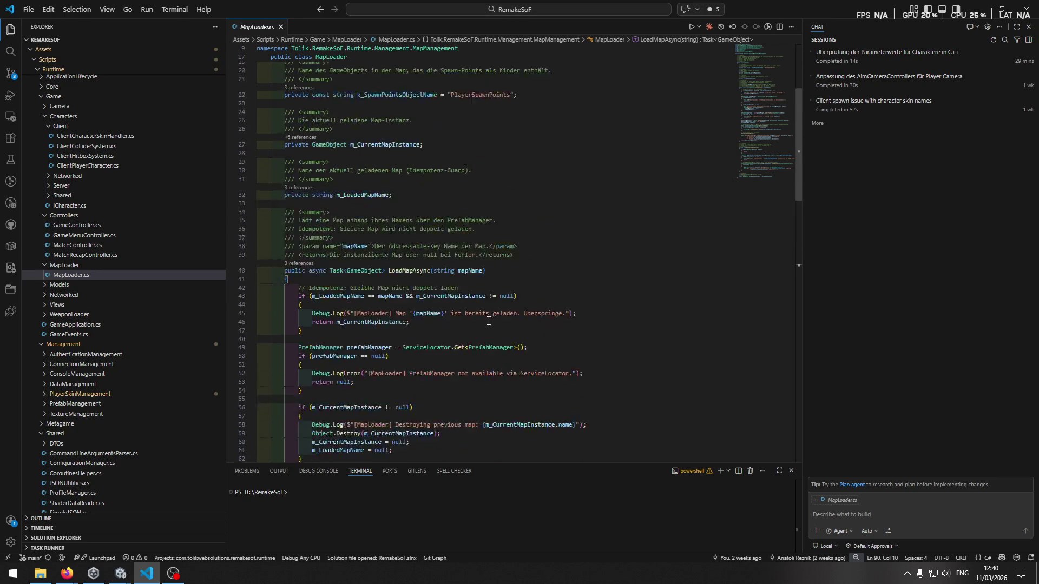
pyautogui.scroll(-8, 537, 225)
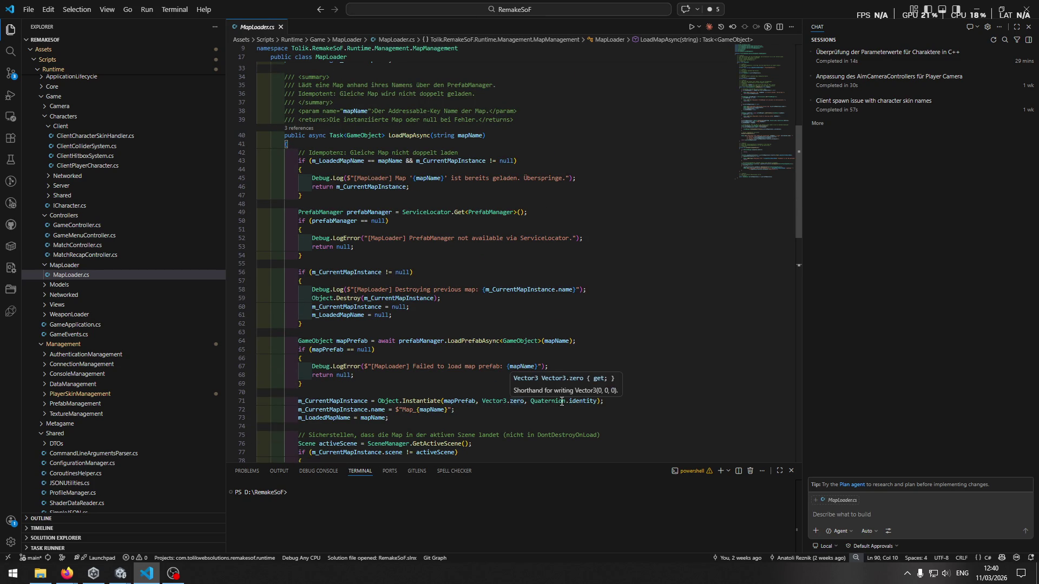
pyautogui.scroll(-1, 506, 347)
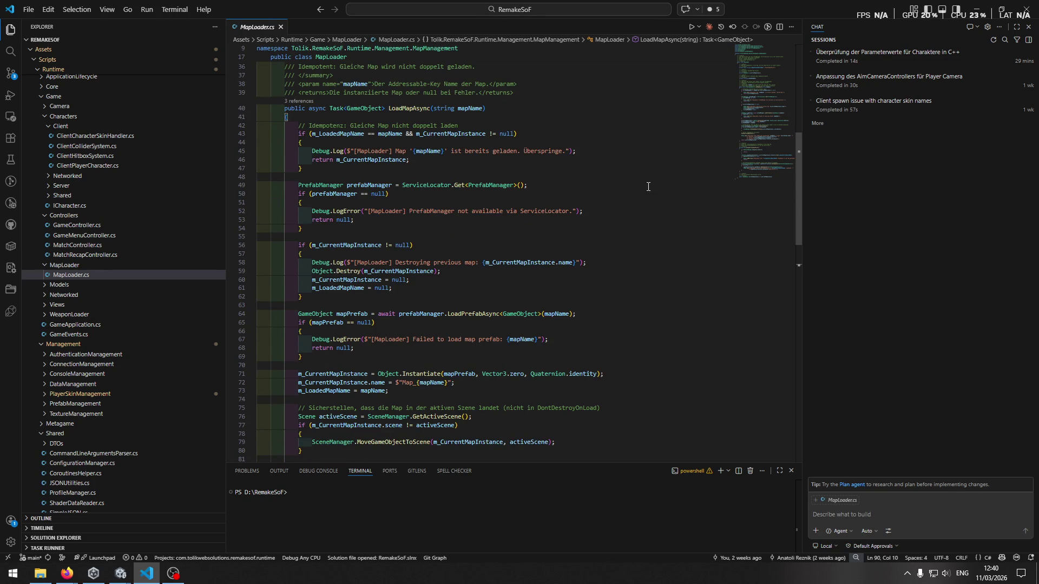
pyautogui.scroll(1, 651, 188)
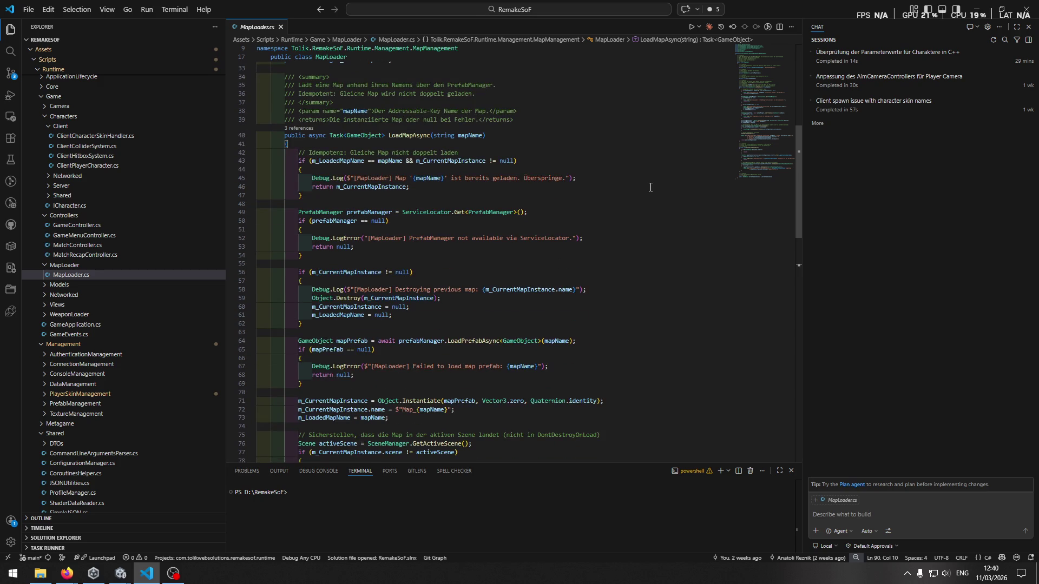
pyautogui.scroll(2, 651, 187)
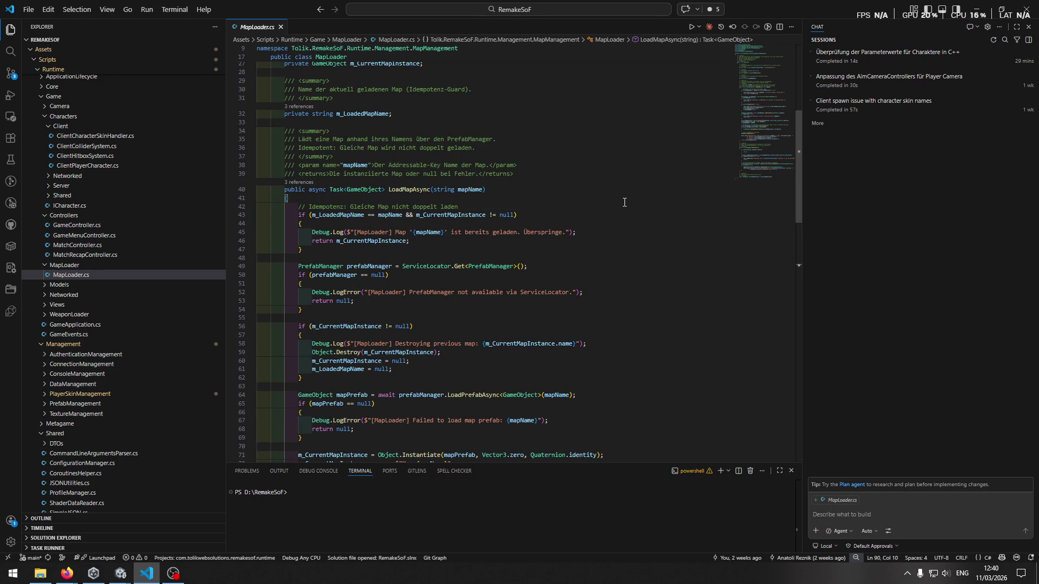
pyautogui.scroll(3, 613, 202)
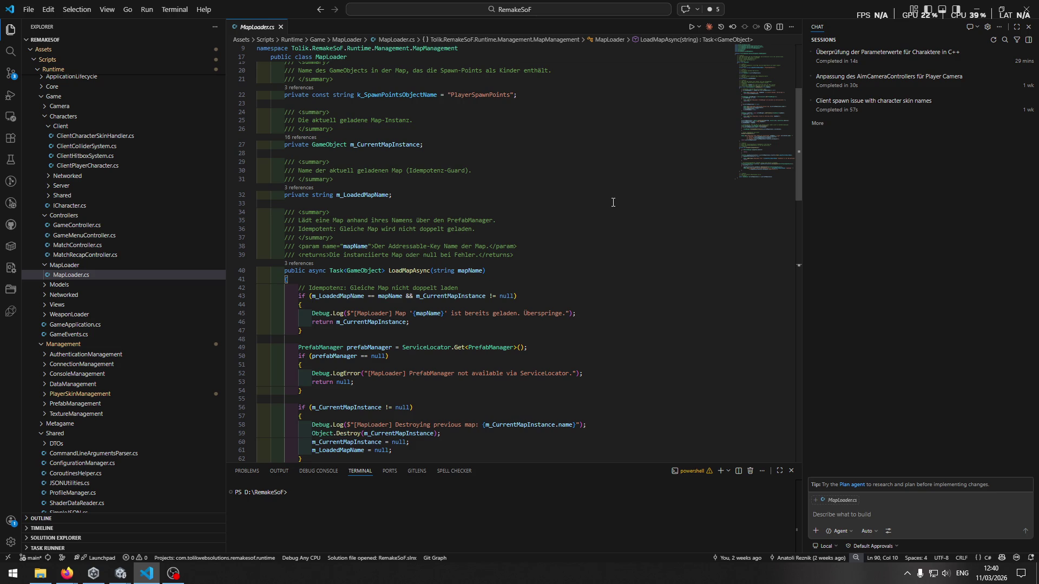
pyautogui.scroll(-2, 613, 202)
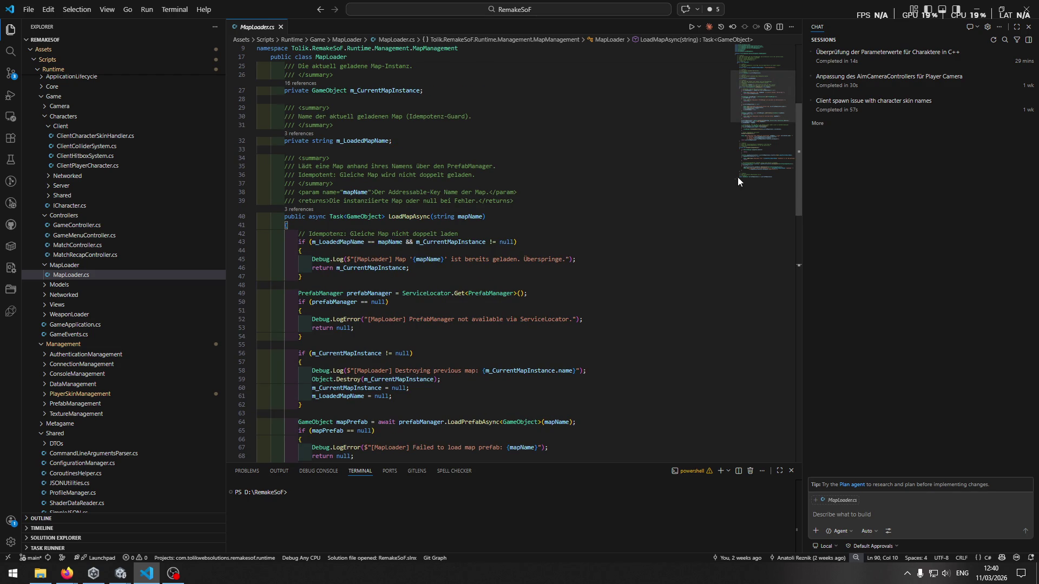
pyautogui.scroll(6, 371, 301)
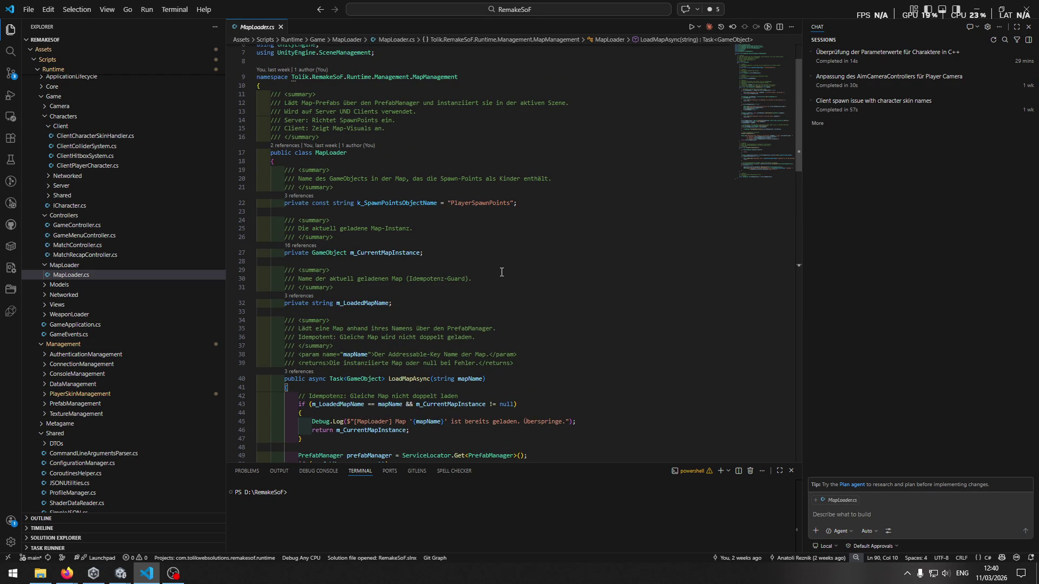
pyautogui.scroll(1, 538, 284)
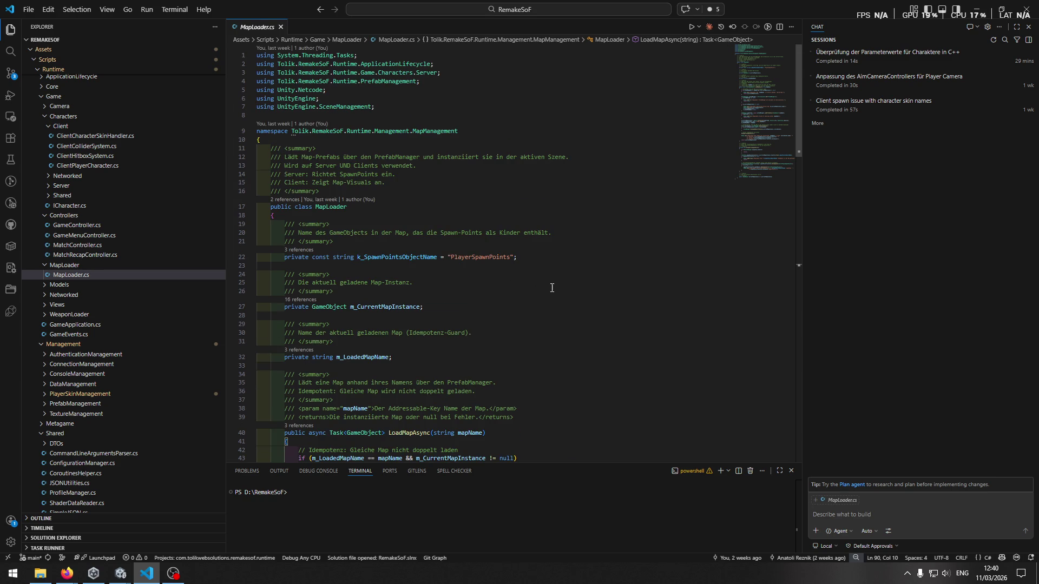
pyautogui.scroll(-2, 550, 297)
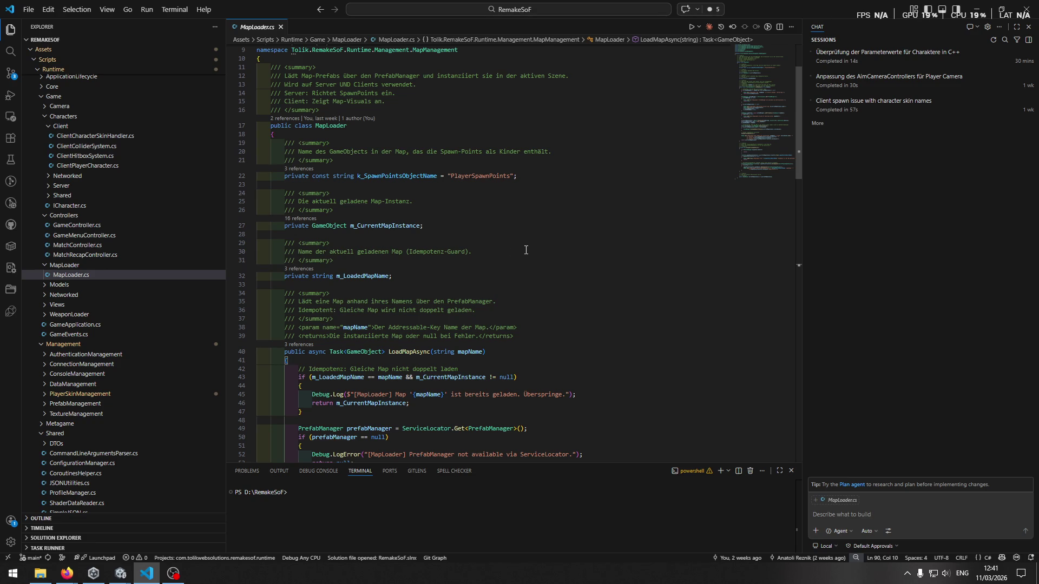
pyautogui.scroll(-4, 522, 248)
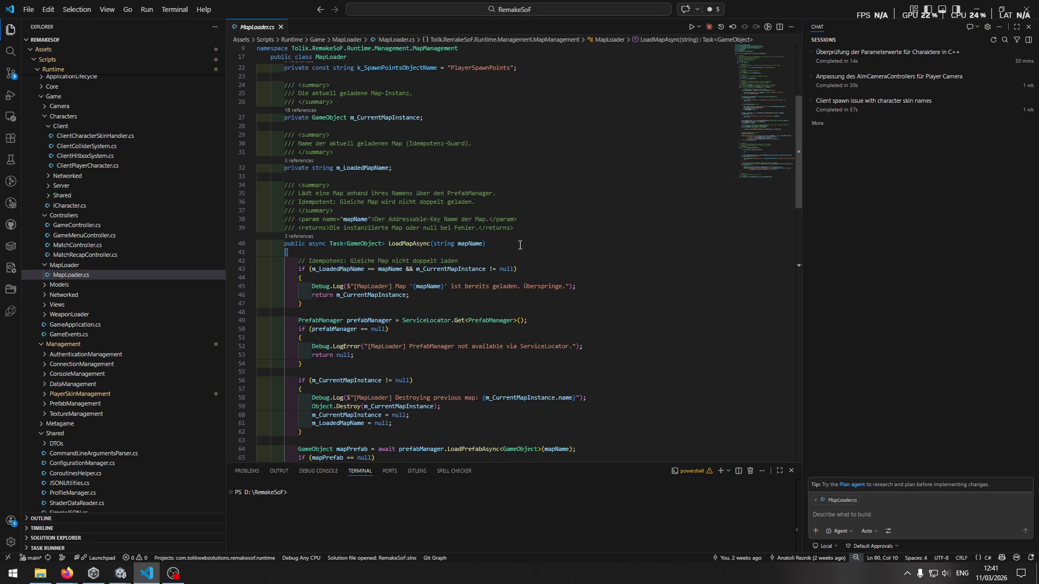
pyautogui.scroll(-7, 525, 252)
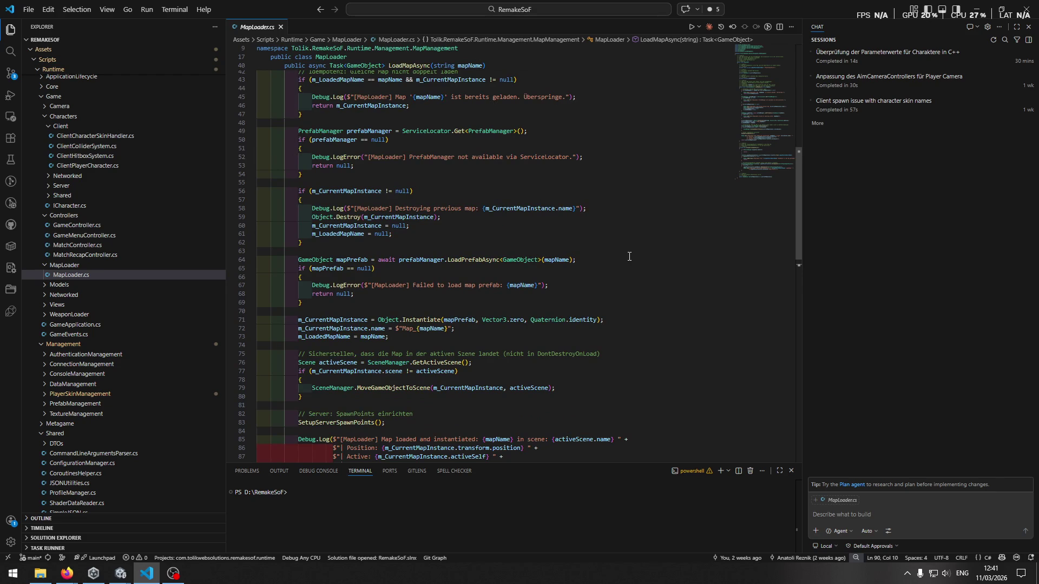
pyautogui.scroll(-4, 615, 264)
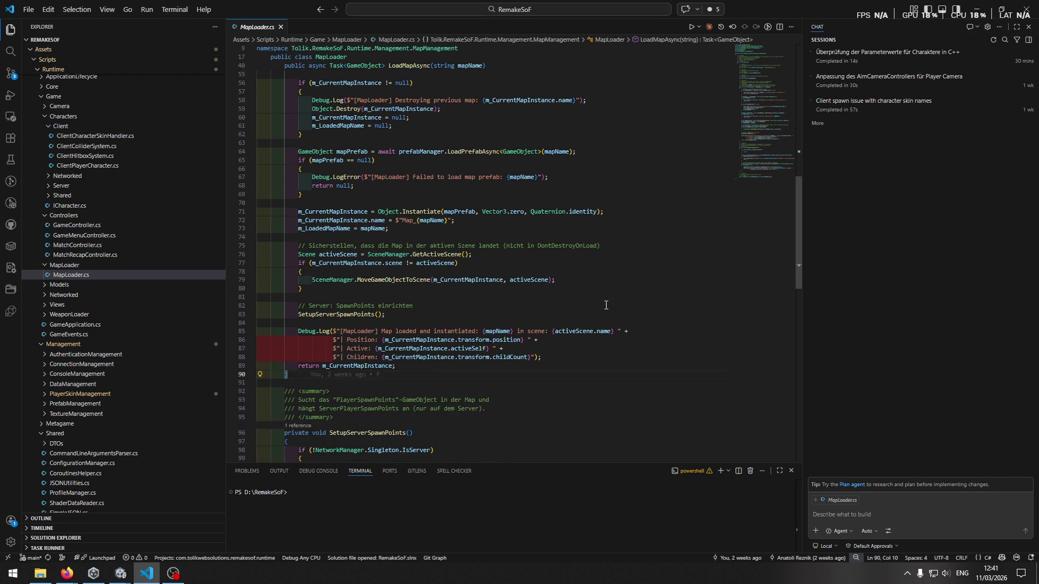
pyautogui.scroll(-1, 619, 283)
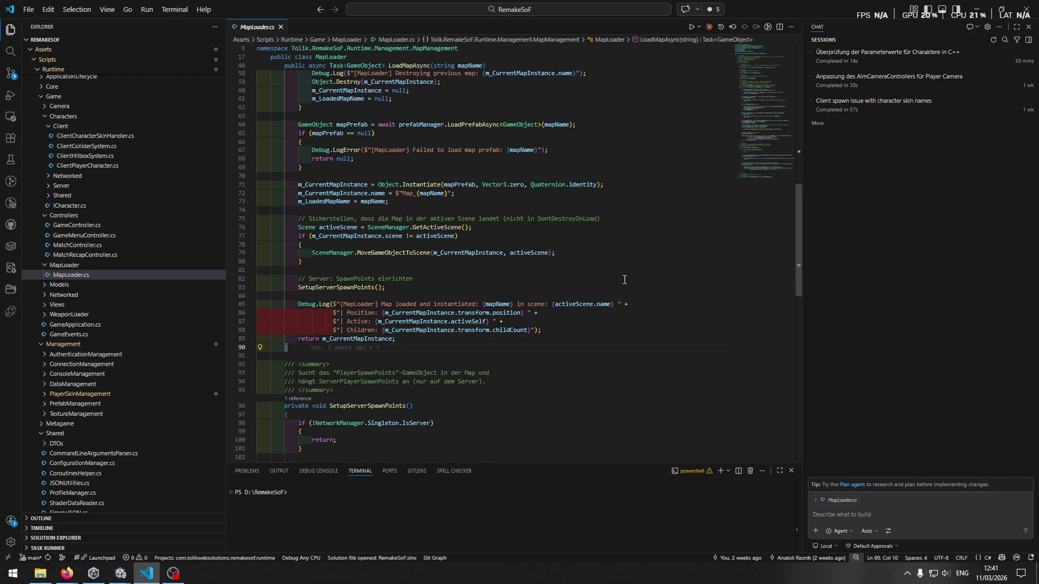
pyautogui.scroll(-1, 616, 282)
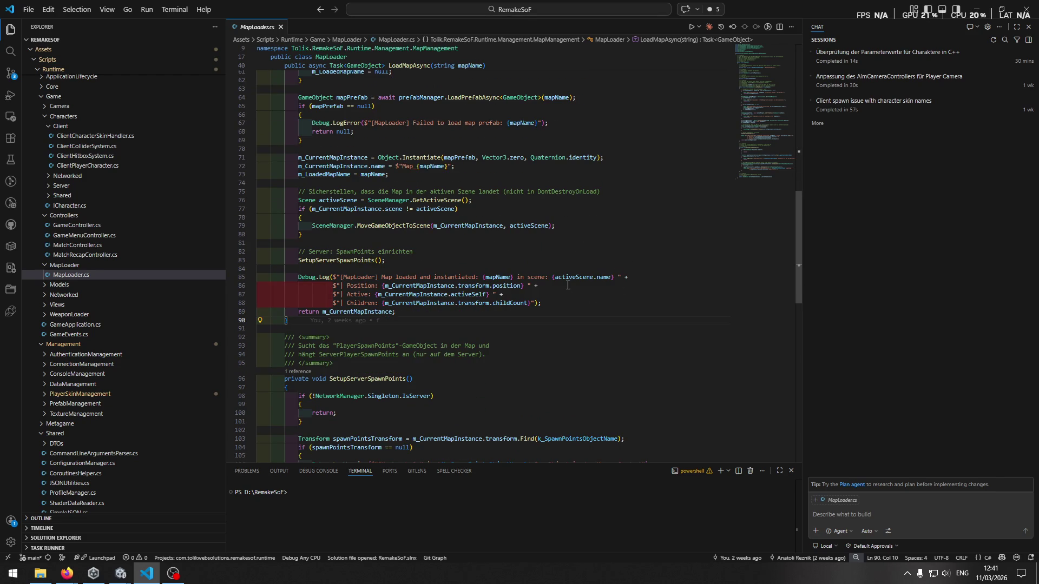
pyautogui.scroll(-10, 477, 358)
pyautogui.scroll(15, 526, 295)
pyautogui.scroll(5, 526, 295)
# Step: Find all LoadMapAsync references and step through NetworkedGameState.cs, ending at the k_DefaultMapName call
pyautogui.rightClick(411, 161)
pyautogui.click(453, 219)
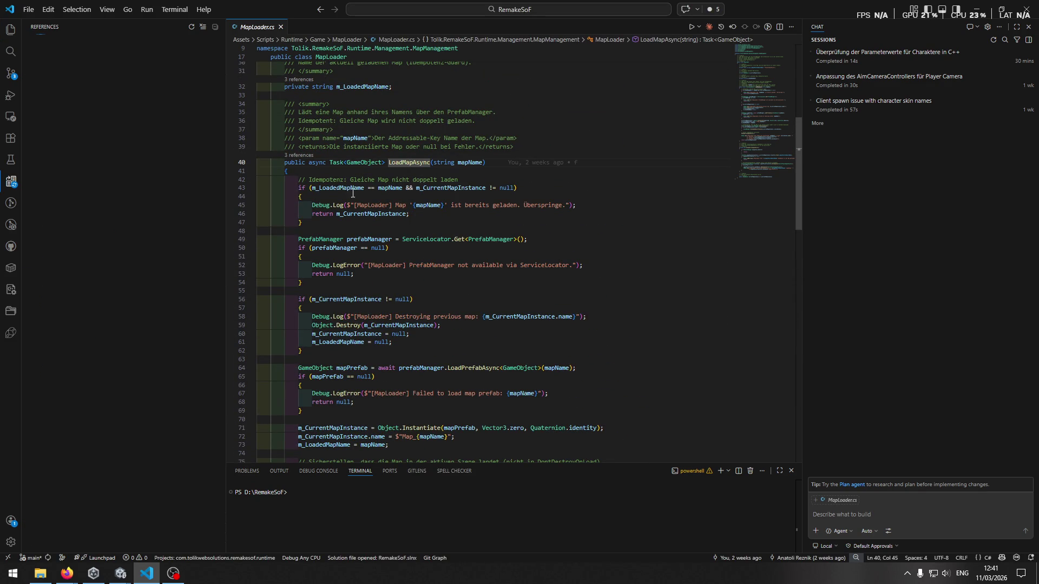
pyautogui.click(75, 74)
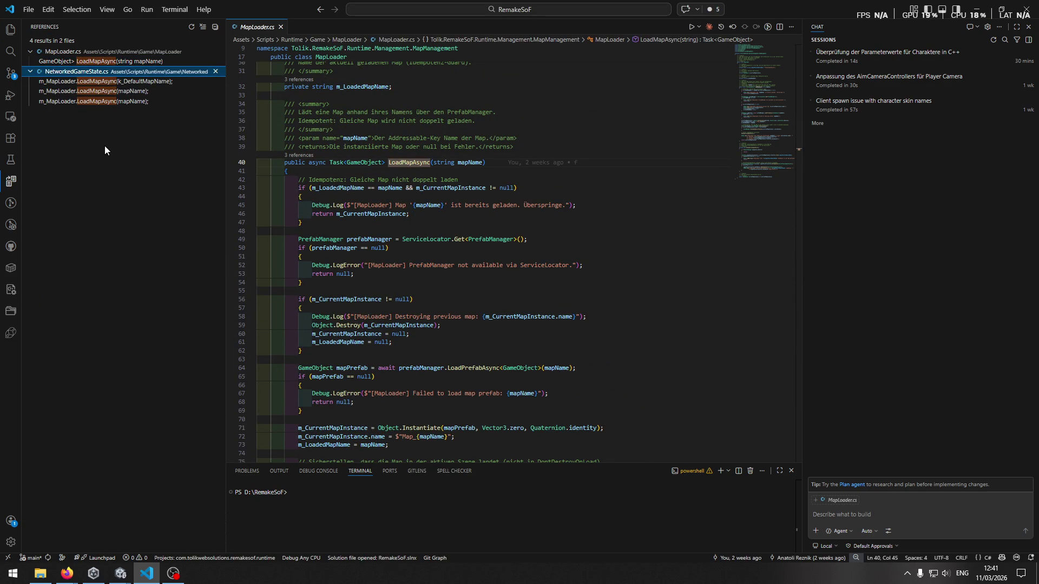
pyautogui.click(99, 82)
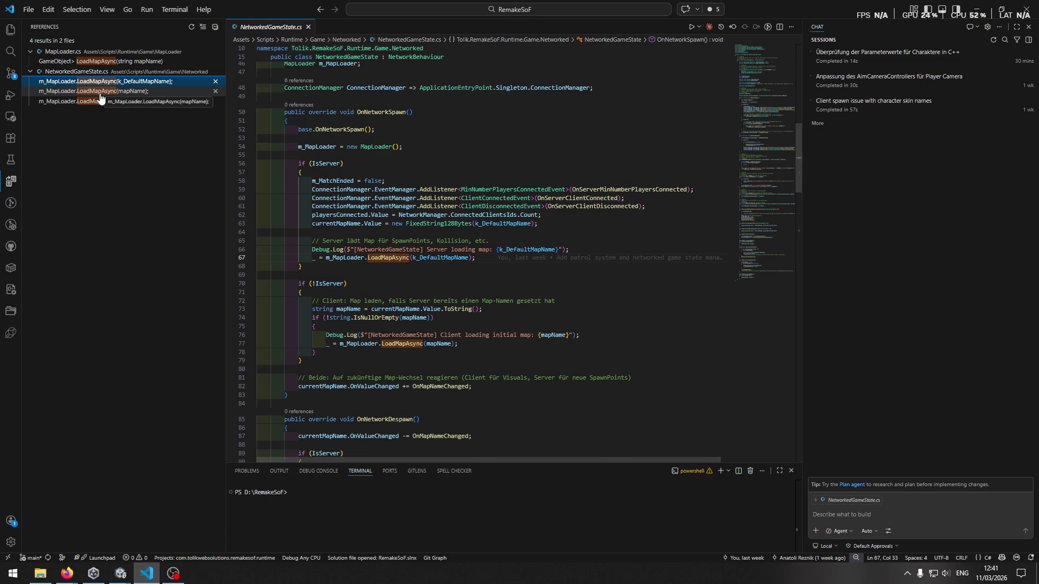
pyautogui.click(100, 91)
pyautogui.click(99, 101)
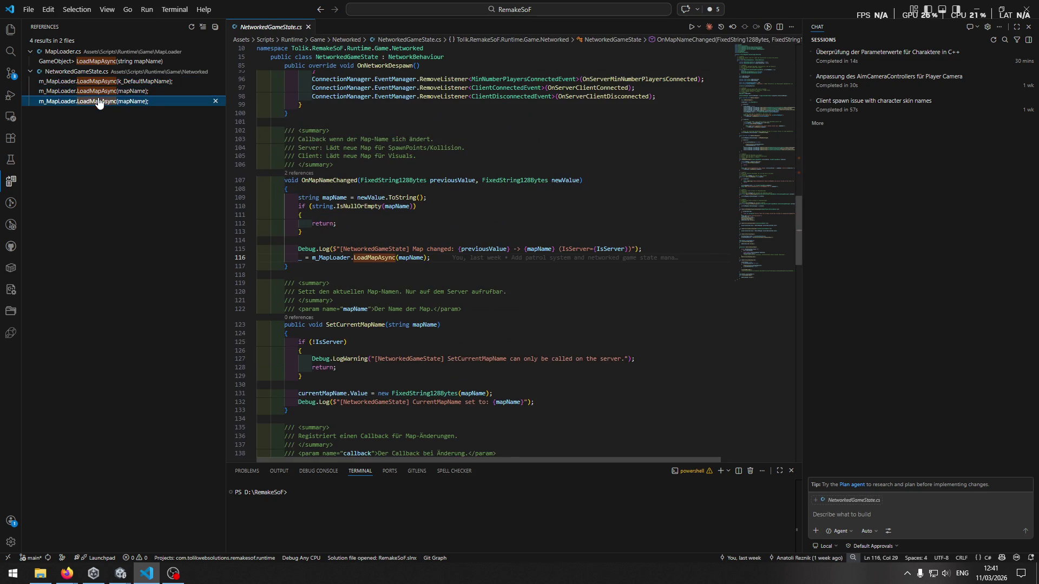
pyautogui.click(99, 81)
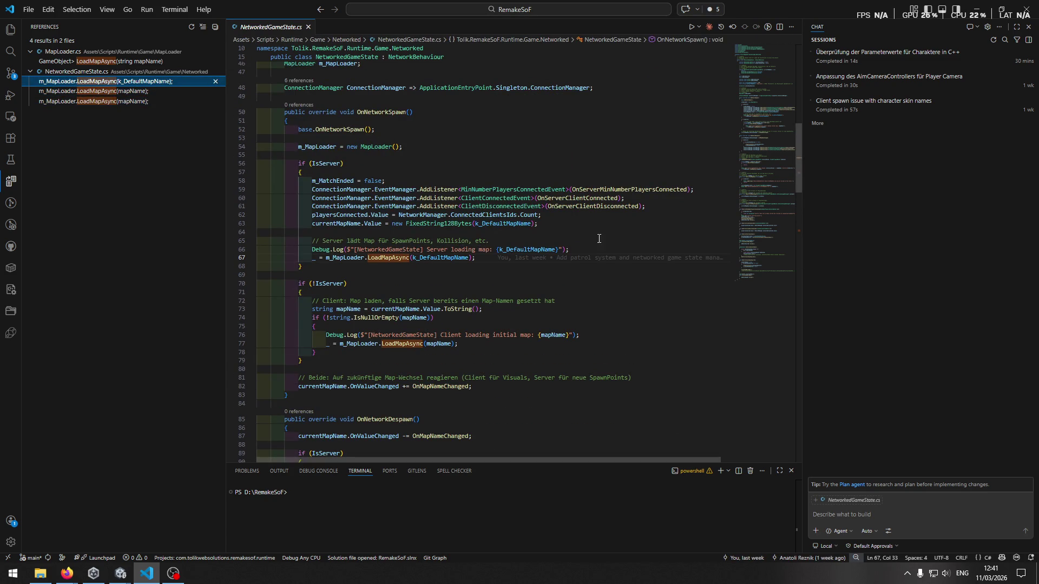
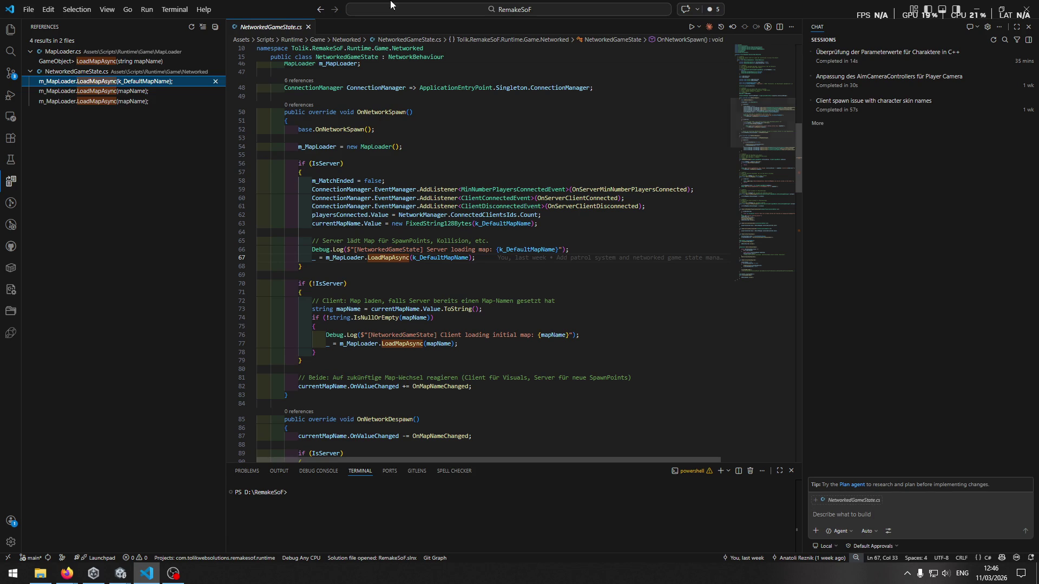
# Step: Jump from the LoadMapAsync call in NetworkedGameState to its definition in MapLoader.cs and inspect the map-destroy code
pyautogui.hotkey('alt', 'Tab')
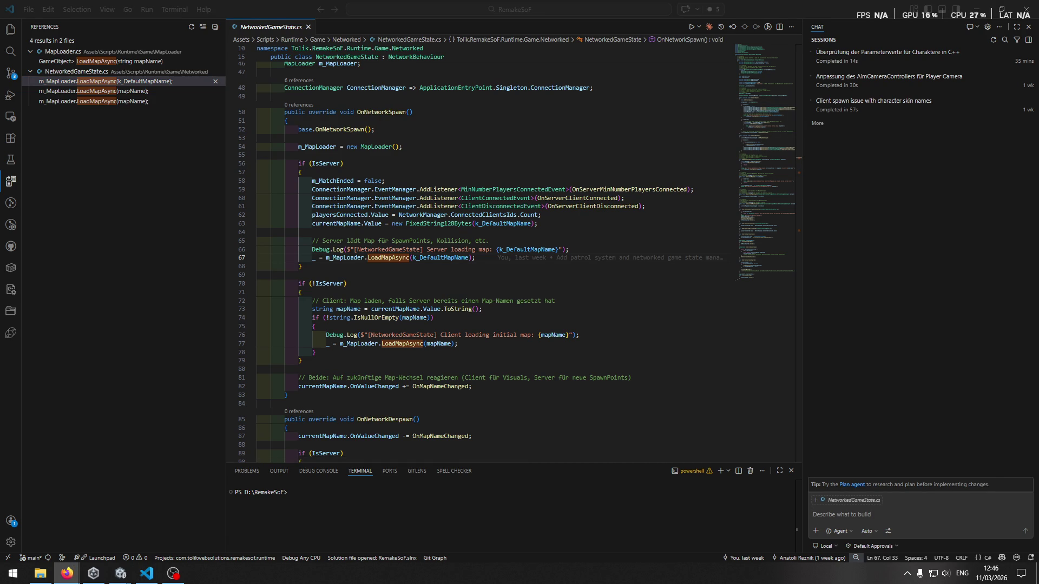
pyautogui.scroll(-1, 382, 108)
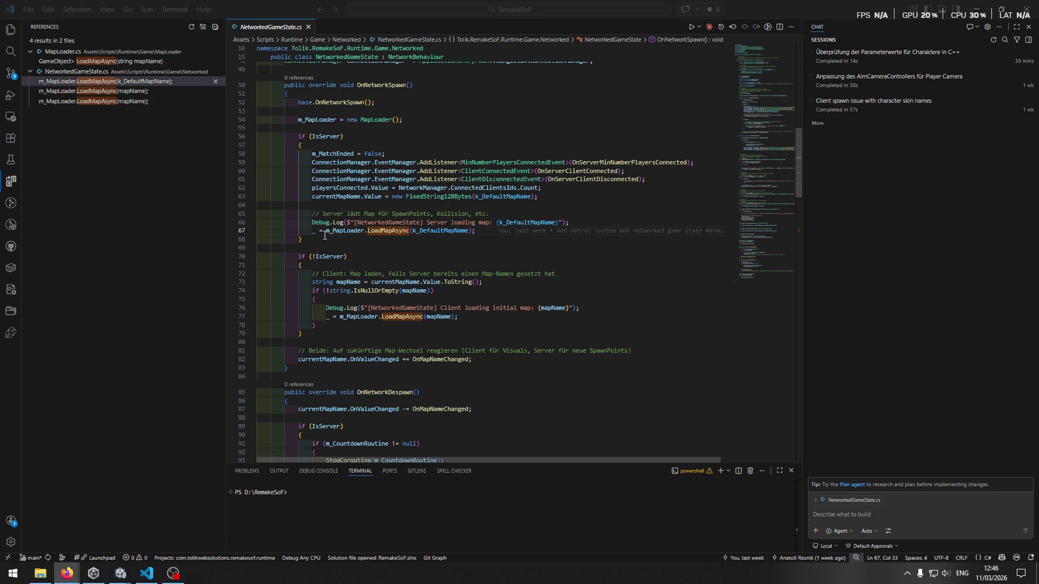
pyautogui.moveTo(325, 235)
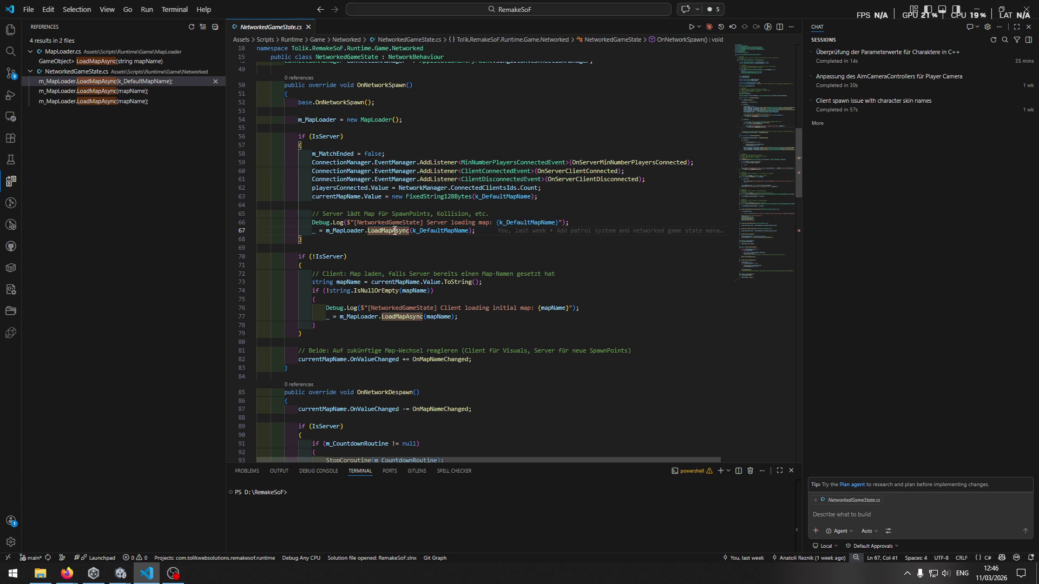
pyautogui.keyDown('ctrl'); pyautogui.click(388, 231); pyautogui.keyUp('ctrl')
pyautogui.scroll(-3, 539, 243)
pyautogui.click(621, 230)
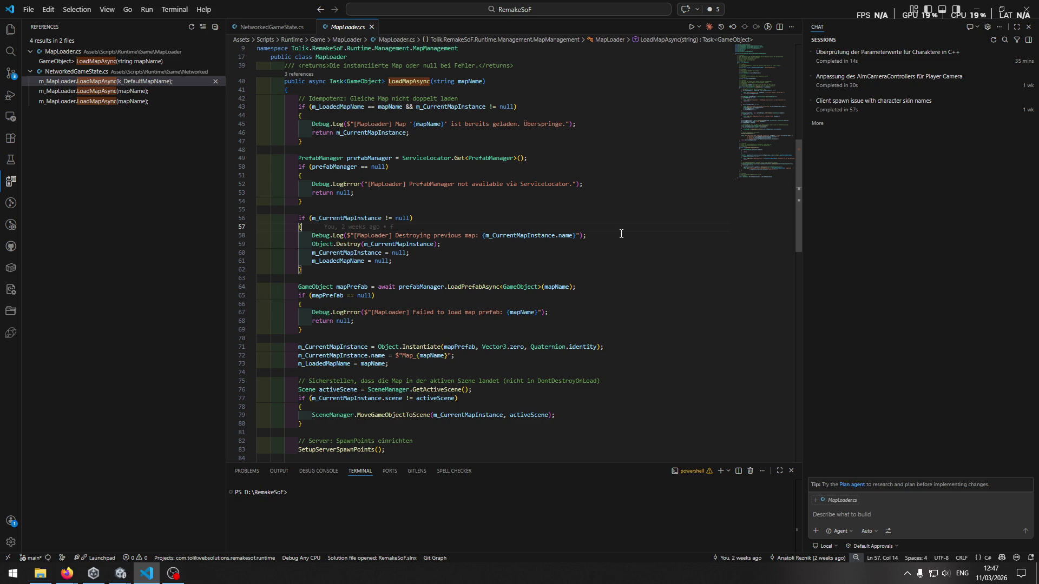
# Step: Begin the Copilot chat request with 'ich lade die map hier im maploader'
pyautogui.click(1000, 523)
pyautogui.write('ich lade die')
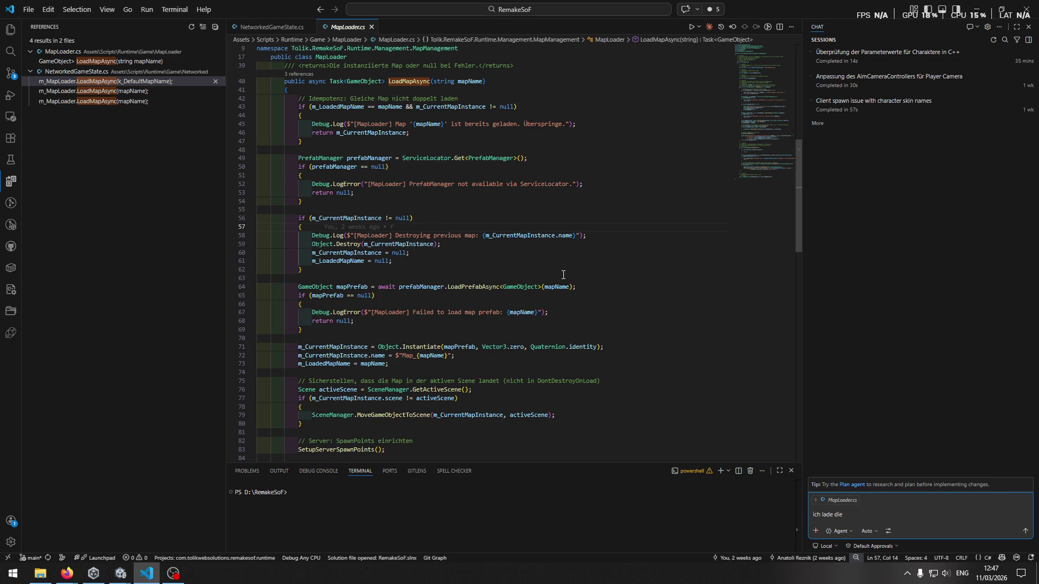
pyautogui.write('map hier im maploader')
pyautogui.scroll(-5, 408, 289)
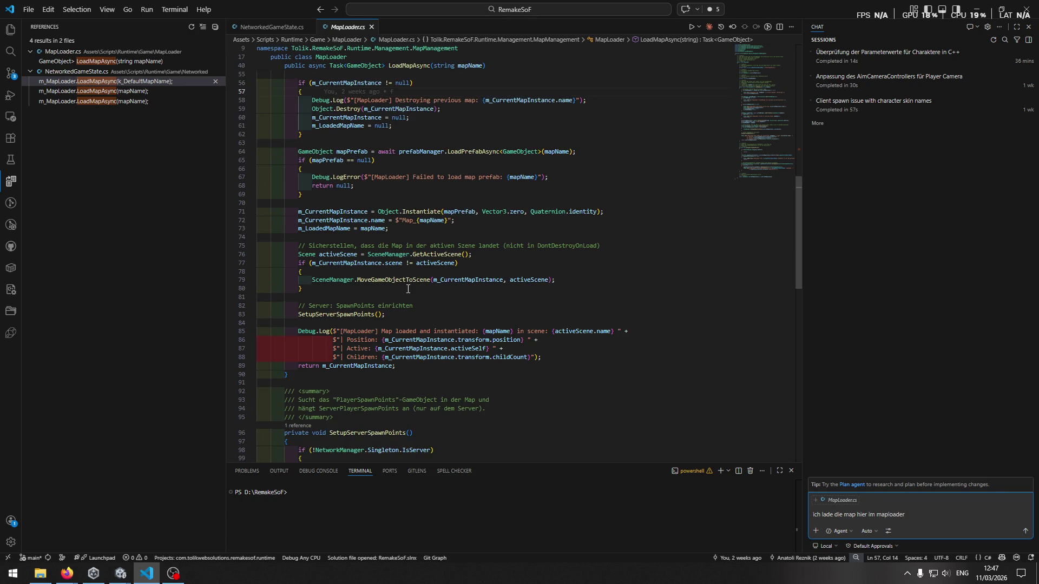
pyautogui.scroll(-1, 424, 326)
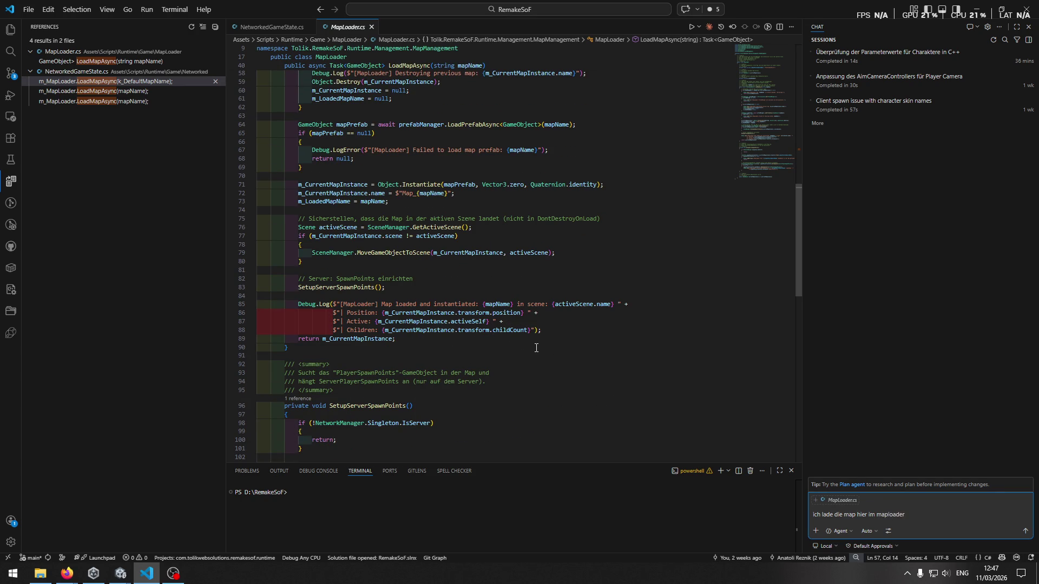
pyautogui.click(431, 331)
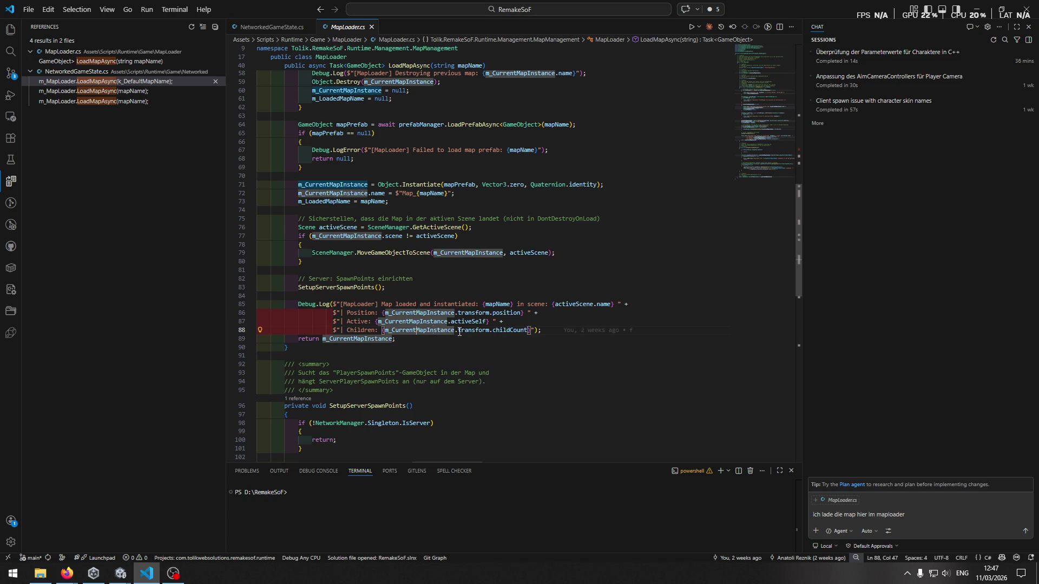
# Step: Continue the request: set textures after the map loads, since map-prefab children have a Ghoul2Meta
pyautogui.click(969, 519)
pyautogui.write('und möch')
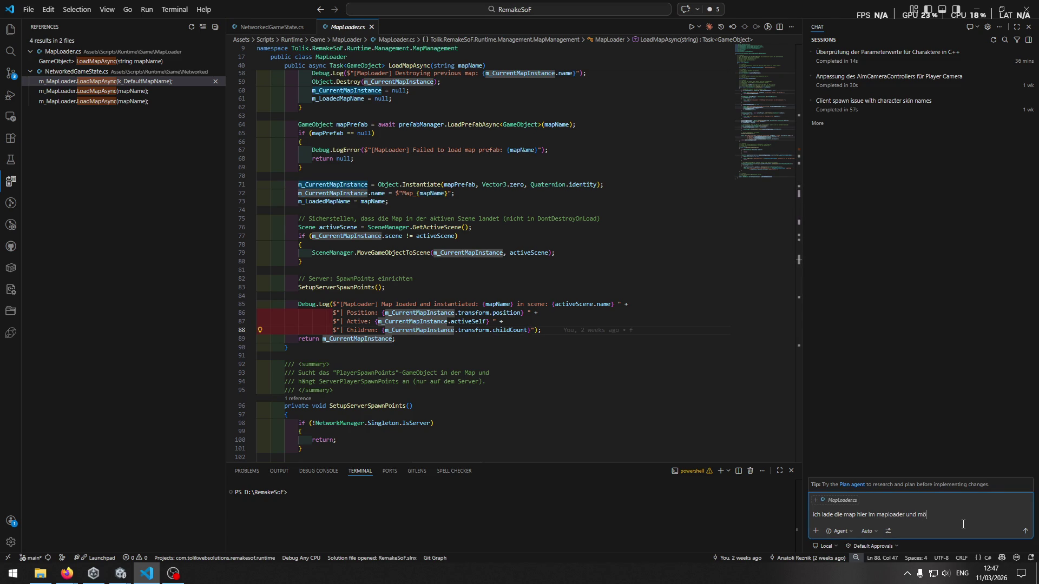
pyautogui.write('te ')
pyautogui.write('m')
pyautogui.press('BackSpace')
pyautogui.write('nachdem die map ')
pyautogui.write('geladen ist die ')
pyautogui.write('texturen ')
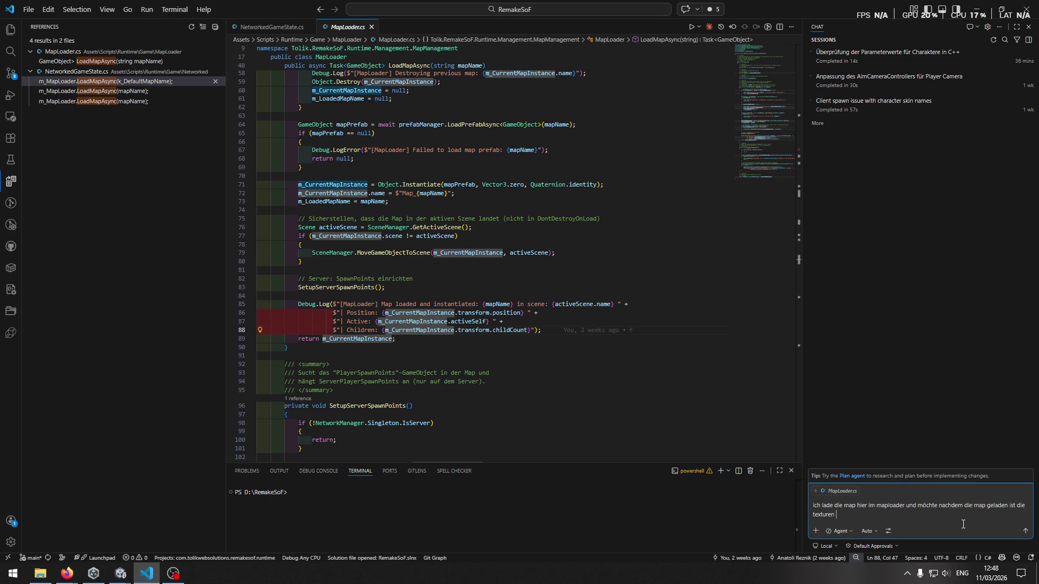
pyautogui.write('se')
pyautogui.write('tzen')
pyautogui.write('. ')
pyautogui.write('die jeweil')
pyautogui.write('igen ')
pyautogui.write('children elemente')
pyautogui.write(' im map prefab')
pyautogui.write(' haben ')
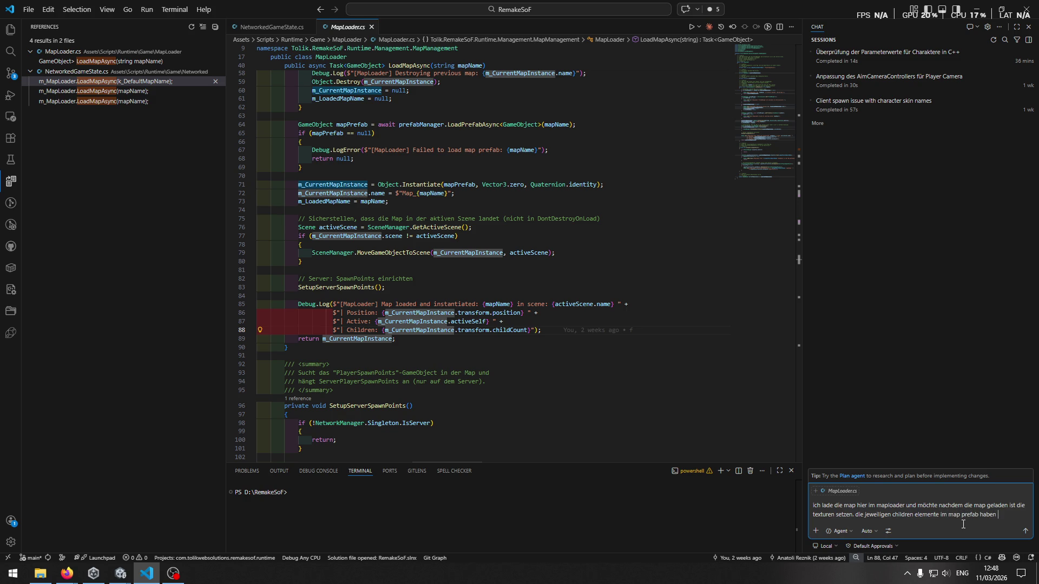
pyautogui.write('eine Ghoul2Me')
pyautogui.write('ta')
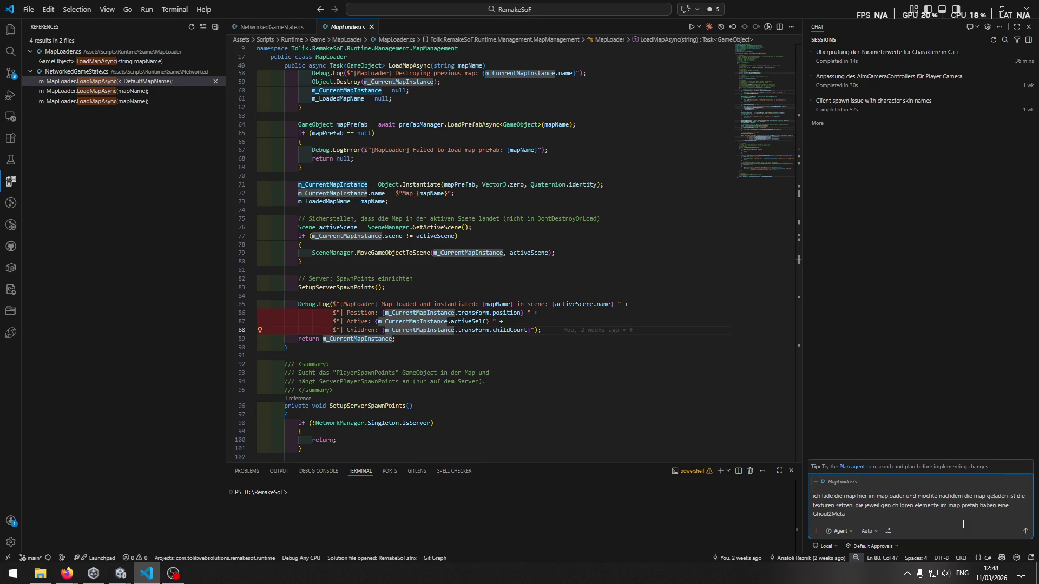
# Step: Check the Ghoul2Meta data in Unity, then return to the chat draft
pyautogui.hotkey('alt', 'Tab')
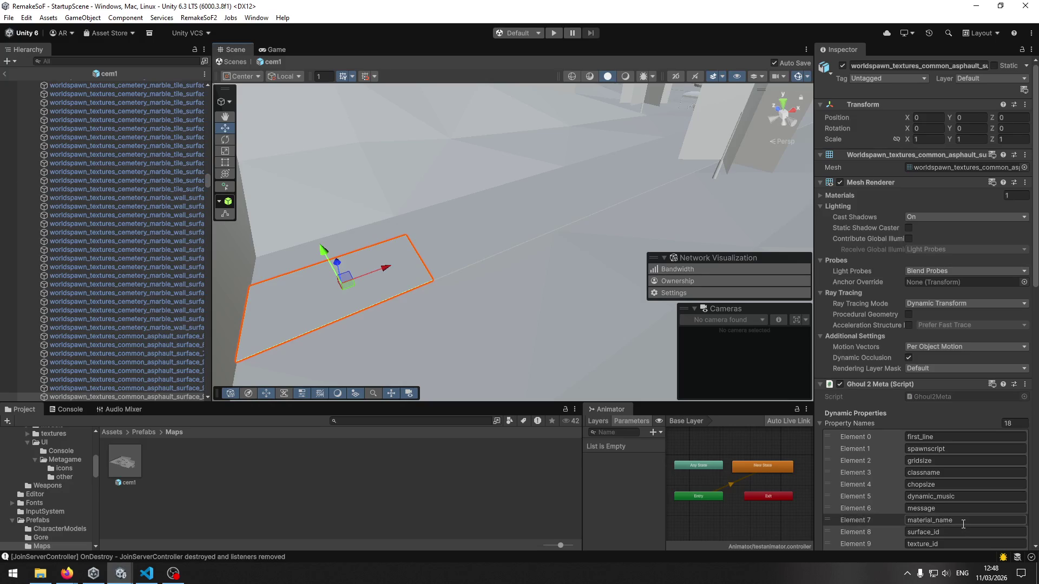
pyautogui.scroll(-9, 862, 425)
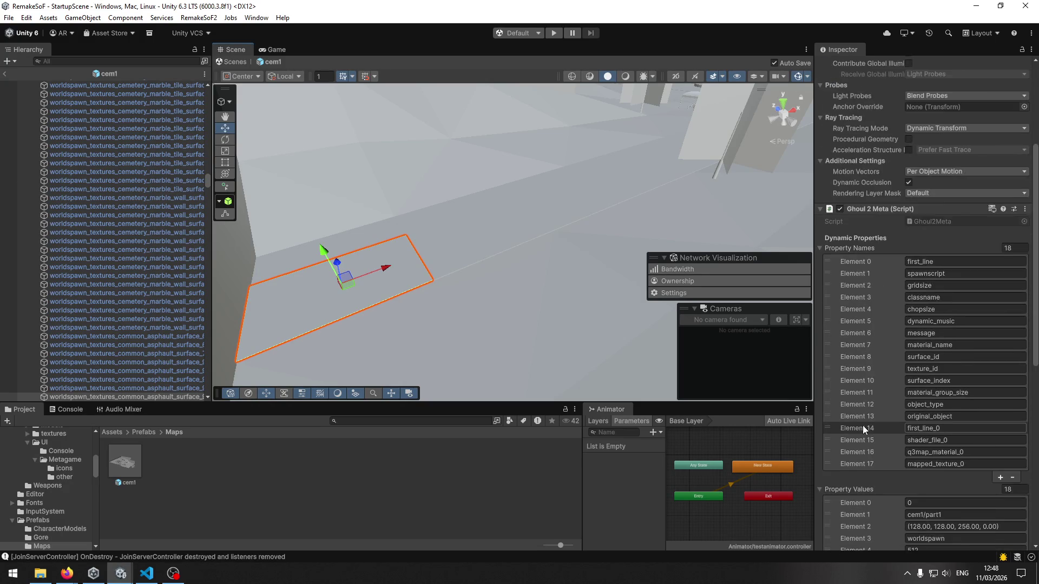
pyautogui.scroll(-2, 866, 421)
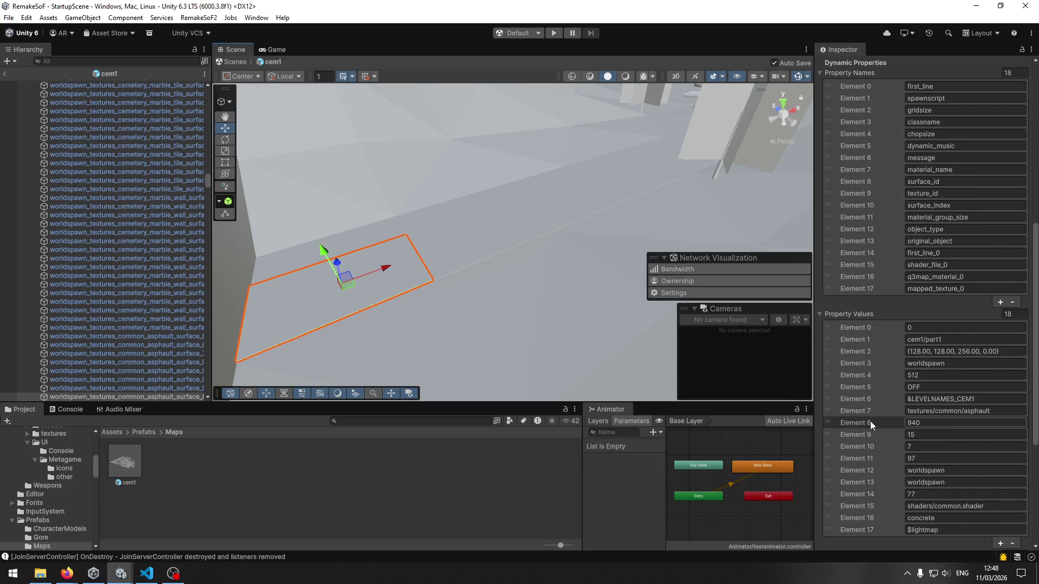
pyautogui.hotkey('alt', 'Tab')
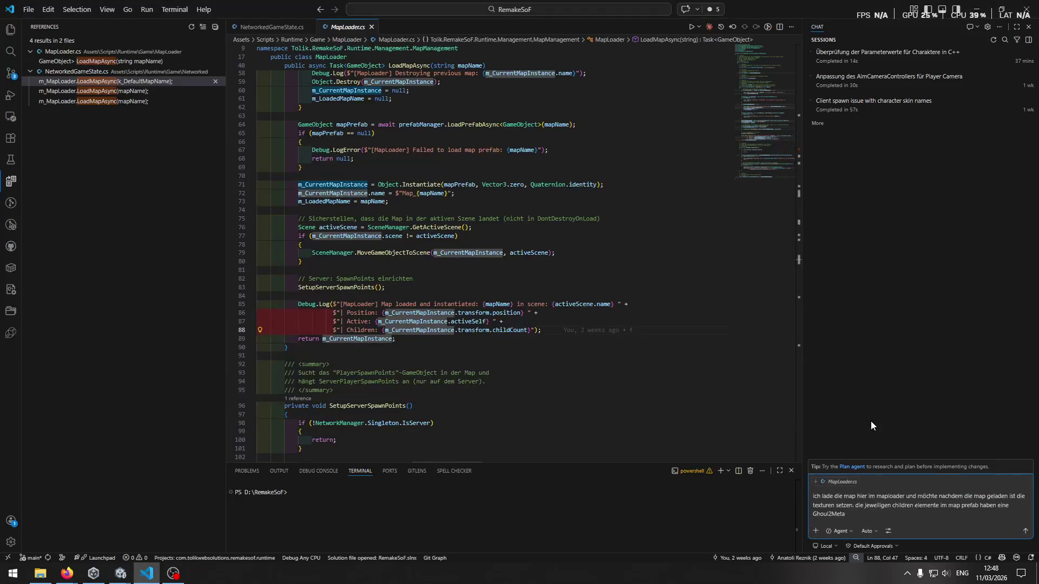
# Step: Append 'script' and replace 'die jeweiligen children' with 'alle' in the request
pyautogui.write('script')
pyautogui.hotkey('ctrl', 'd')
pyautogui.write('alle')
pyautogui.hotkey('ctrl', 'shift', 'Right')
pyautogui.press('Delete')
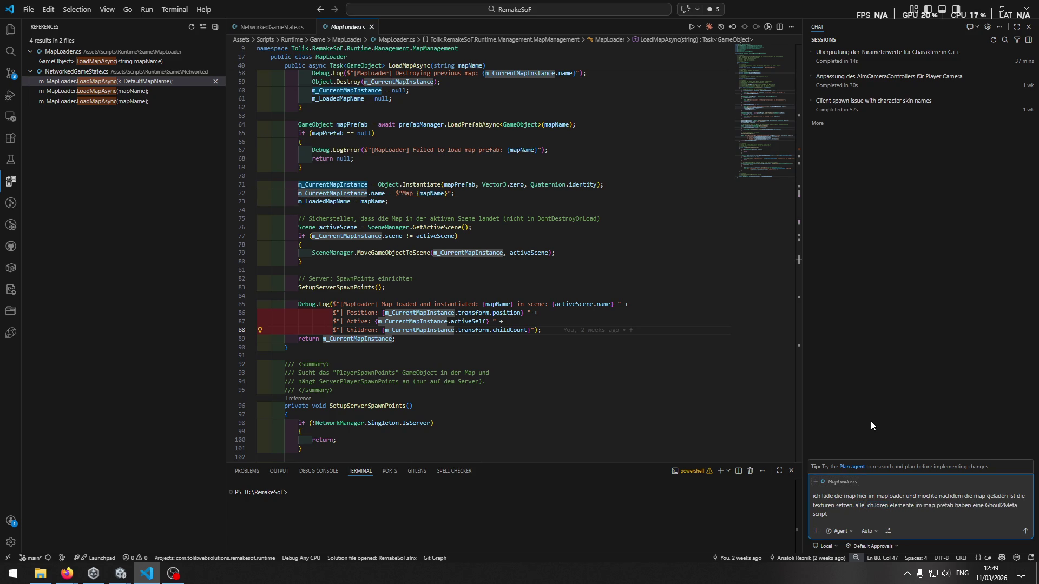
pyautogui.hotkey('ctrl', 'shift', 'Right')
pyautogui.press('Delete')
pyautogui.press('Delete')
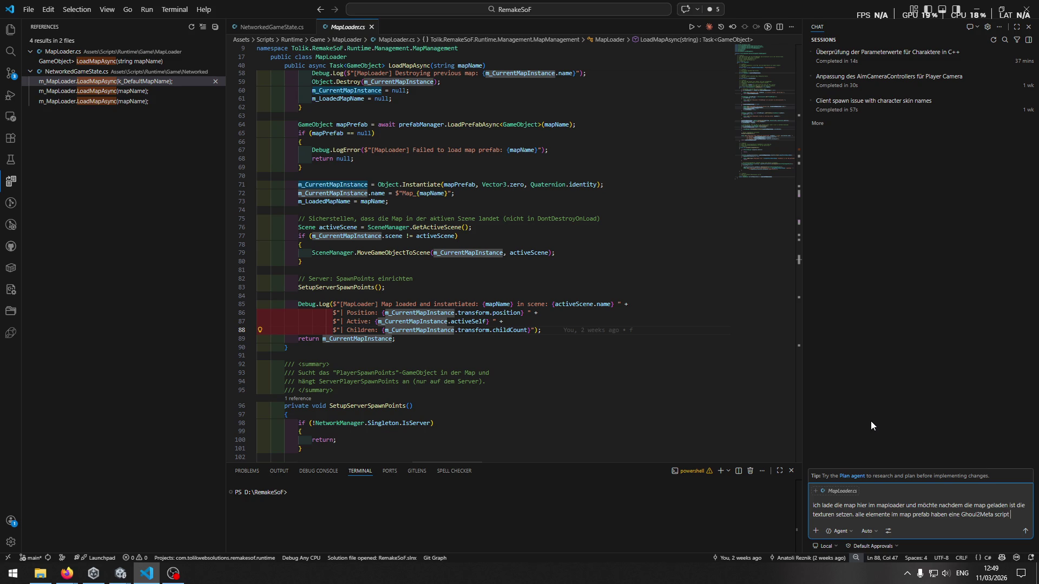
# Step: Add 'angehangen über meta infos.' to the chat request
pyautogui.write('ang')
pyautogui.write('ehangen über ')
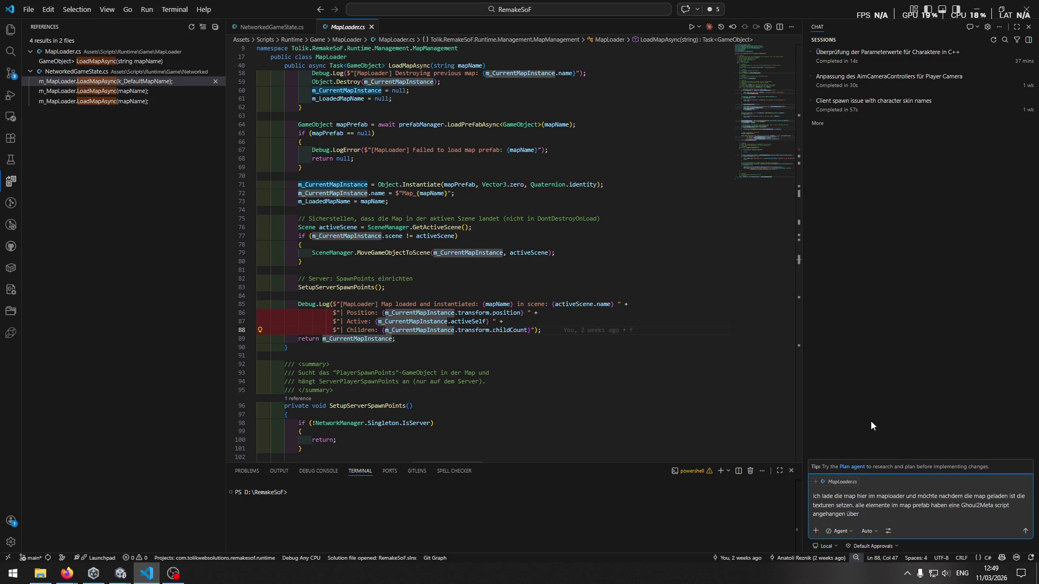
pyautogui.write('g')
pyautogui.press('BackSpace')
pyautogui.write('meta infos.')
pyautogui.hotkey('alt', 'Tab')
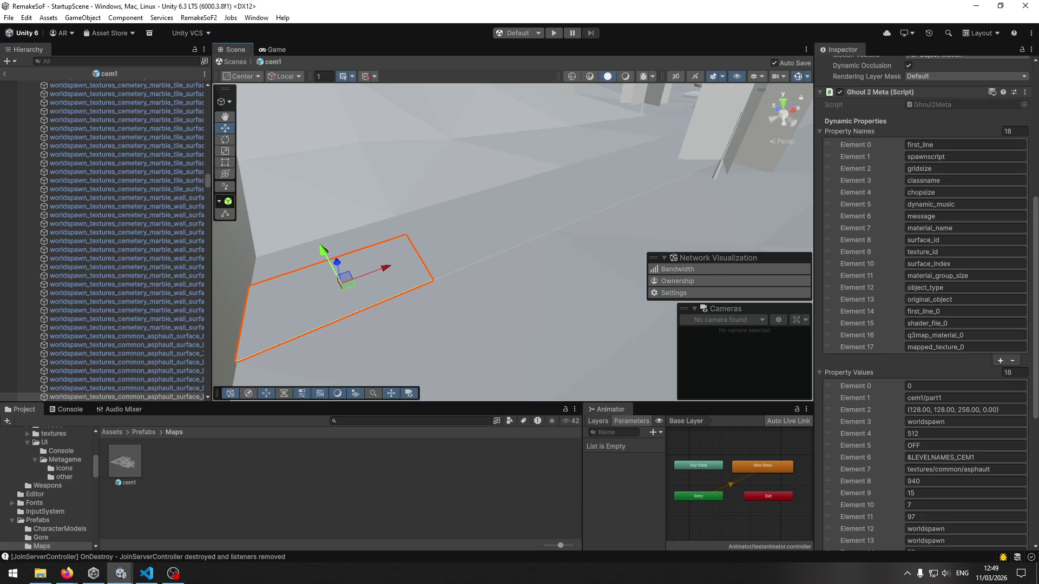
# Step: Scroll the asphalt piece's Inspector to its Ghoul 2 Meta names and values, including mapped_texture_0
pyautogui.hotkey('alt', 'Tab')
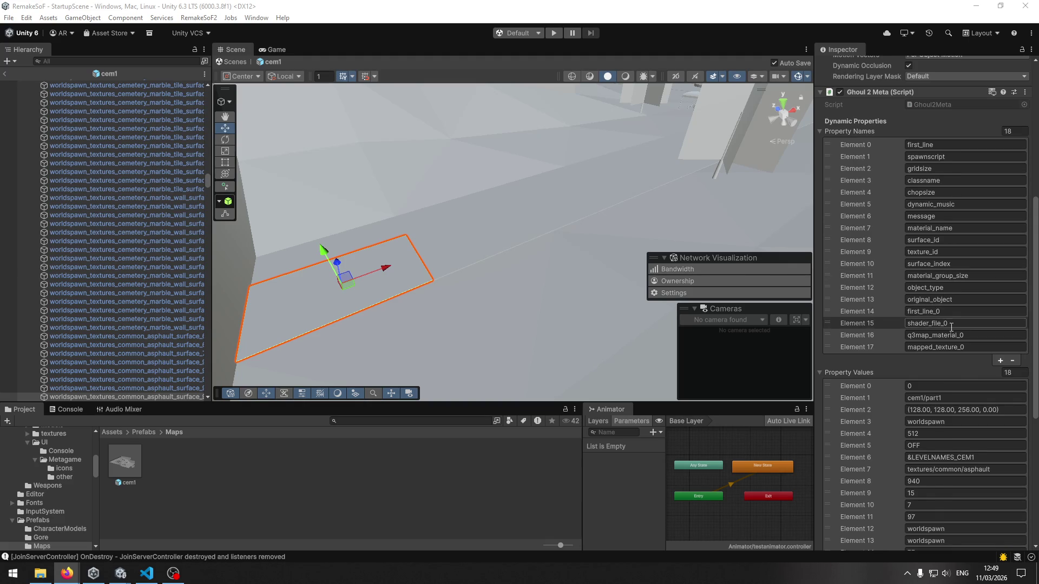
pyautogui.scroll(-1, 957, 342)
pyautogui.scroll(2, 957, 342)
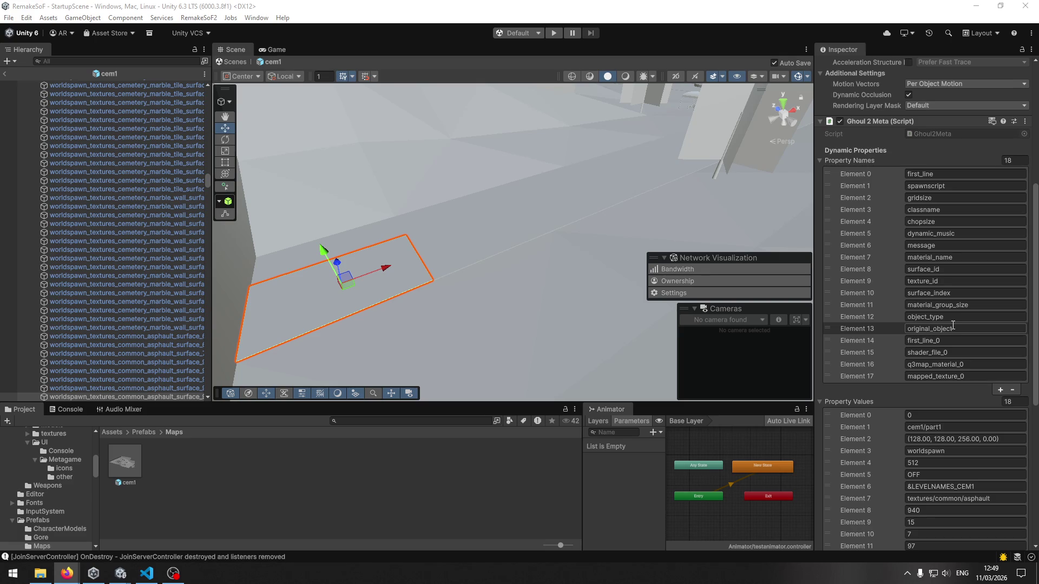
pyautogui.scroll(-3, 952, 326)
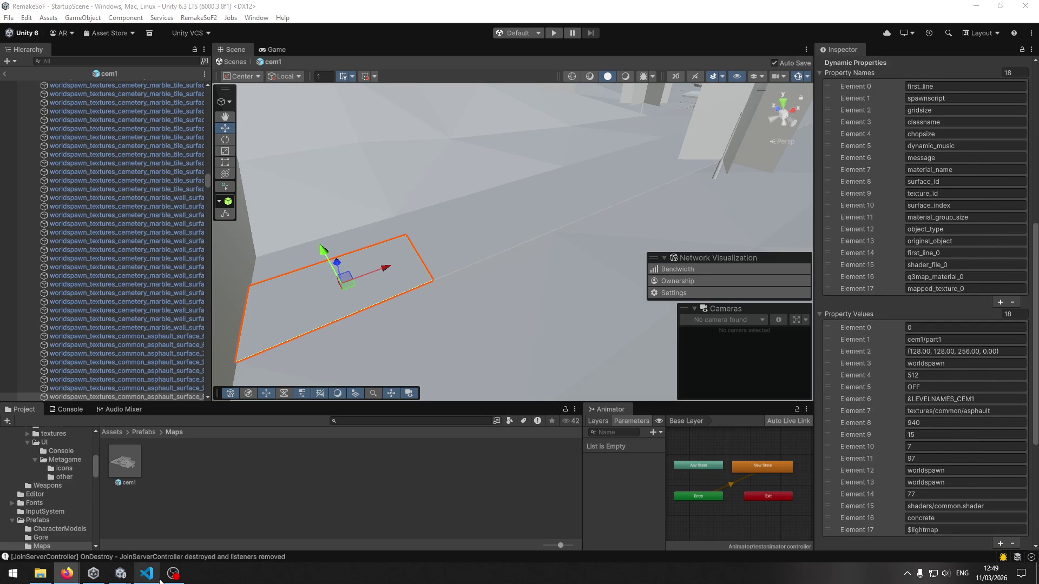
pyautogui.moveTo(154, 581)
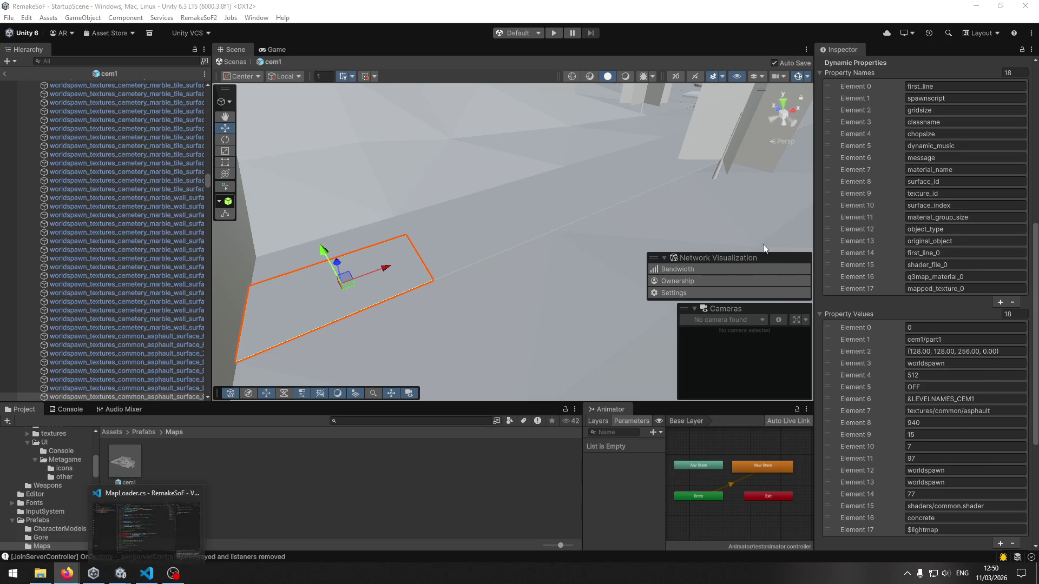
pyautogui.scroll(5, 970, 323)
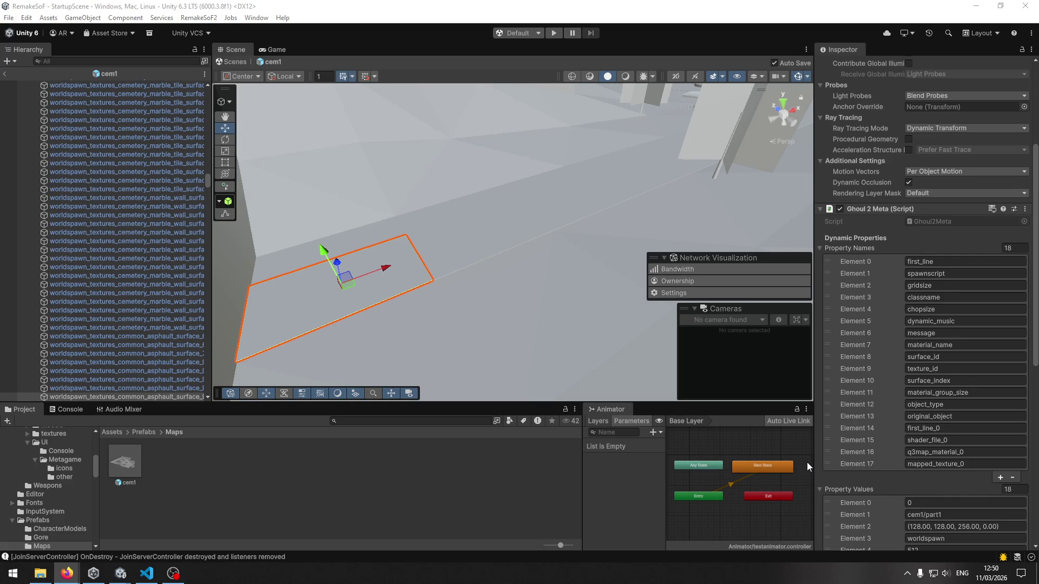
pyautogui.scroll(-1, 827, 457)
pyautogui.scroll(-1, 783, 430)
pyautogui.scroll(-1, 830, 418)
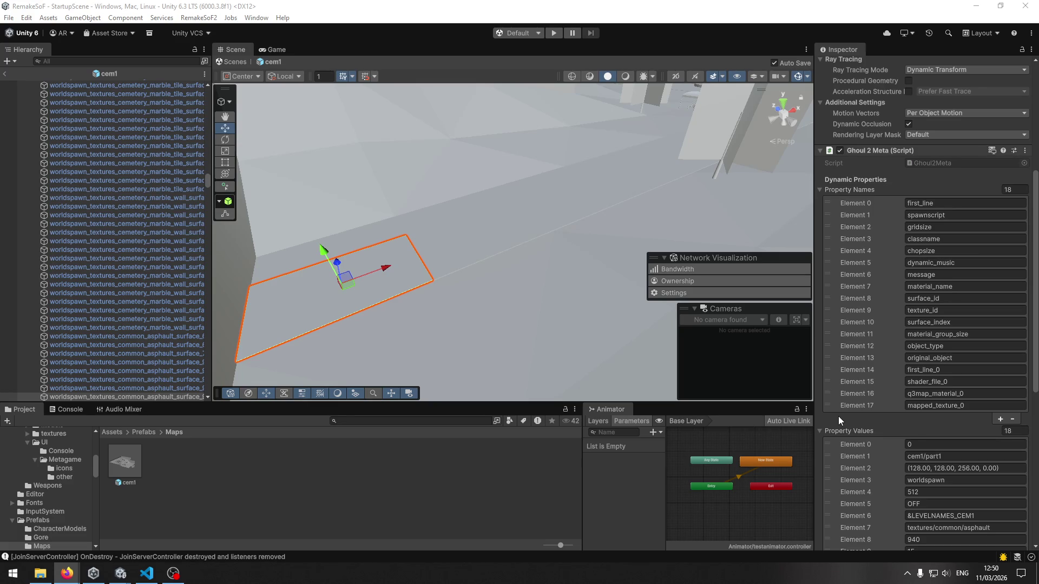
pyautogui.scroll(-5, 839, 417)
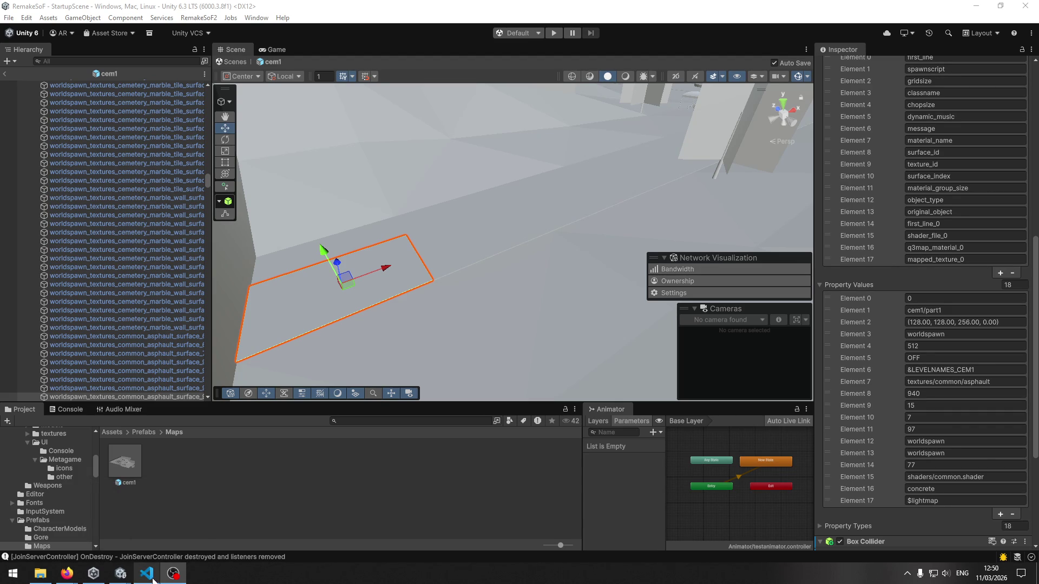
pyautogui.click(158, 530)
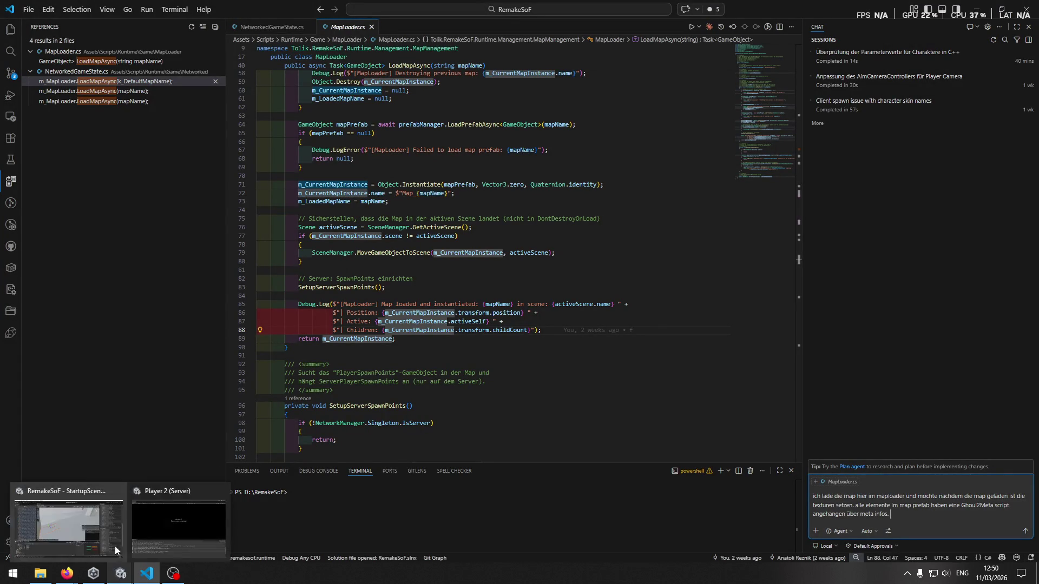
pyautogui.click(186, 529)
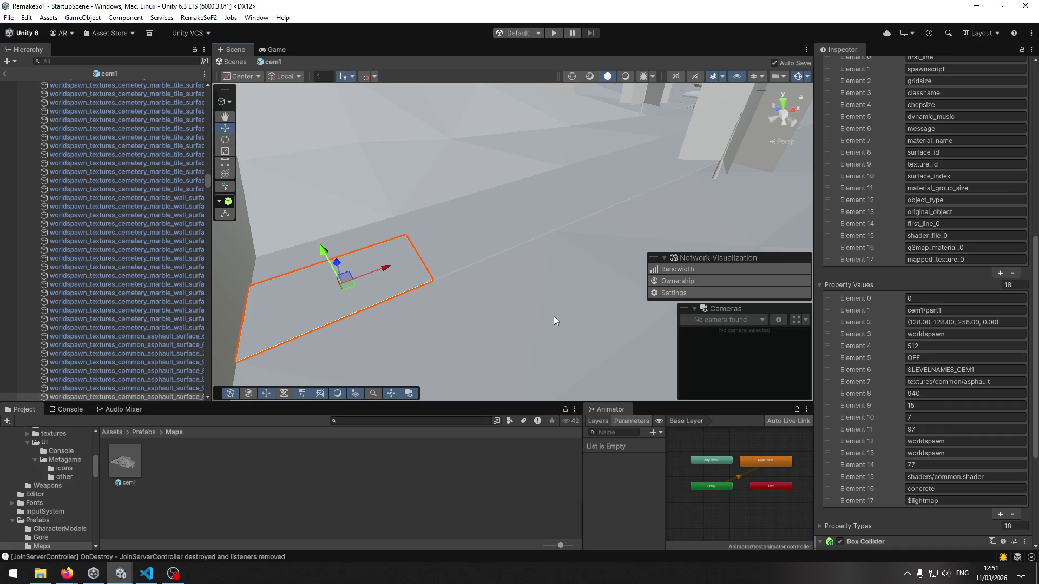
# Step: Inspect the Ghoul 2 Meta entries of the grass piece and client_model_0035
pyautogui.click(563, 278)
pyautogui.click(563, 278)
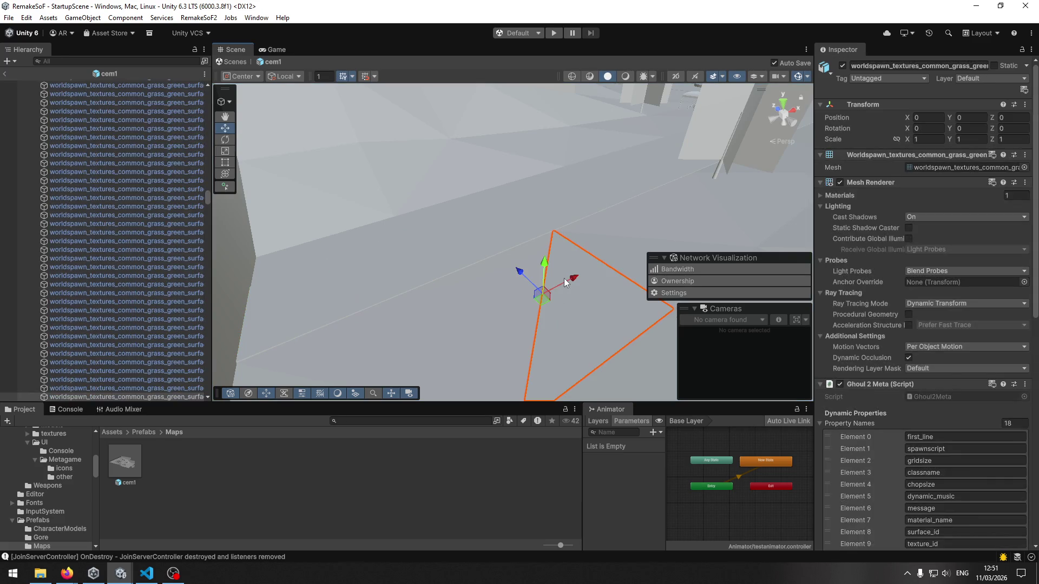
pyautogui.scroll(-6, 839, 312)
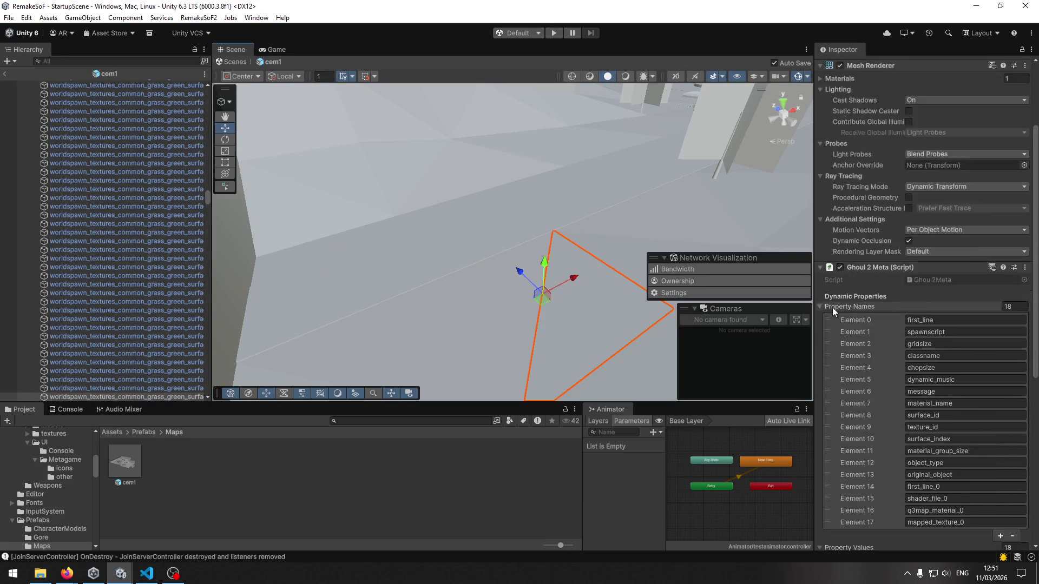
pyautogui.scroll(-6, 832, 308)
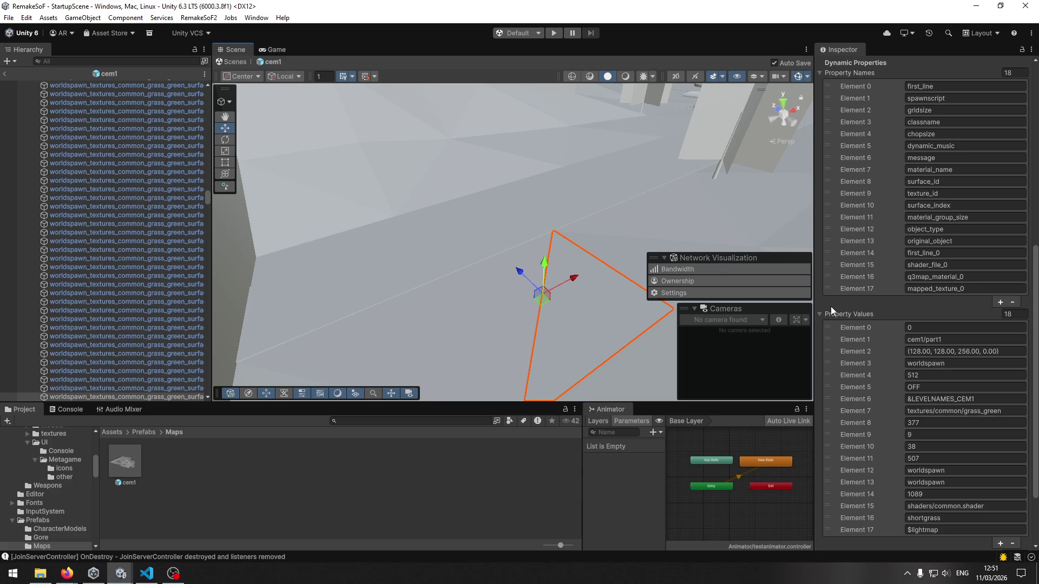
pyautogui.click(730, 147)
pyautogui.click(730, 147)
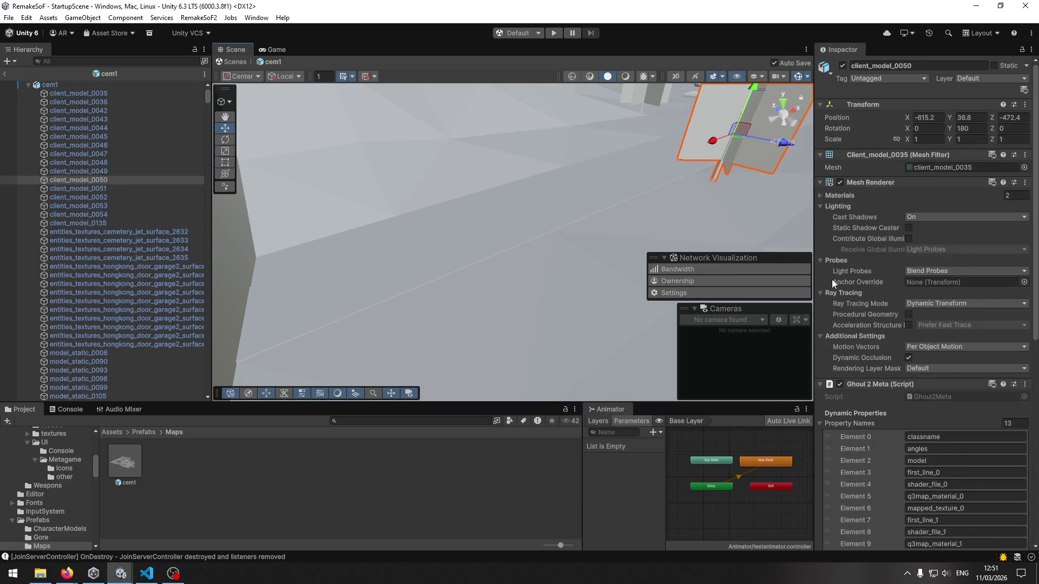
pyautogui.scroll(-3, 862, 325)
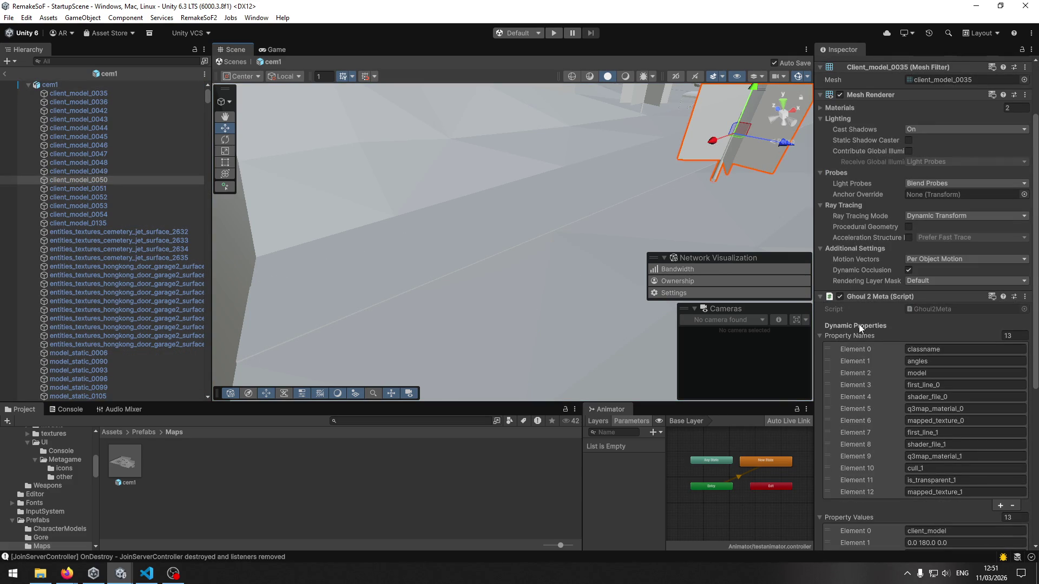
pyautogui.click(417, 211)
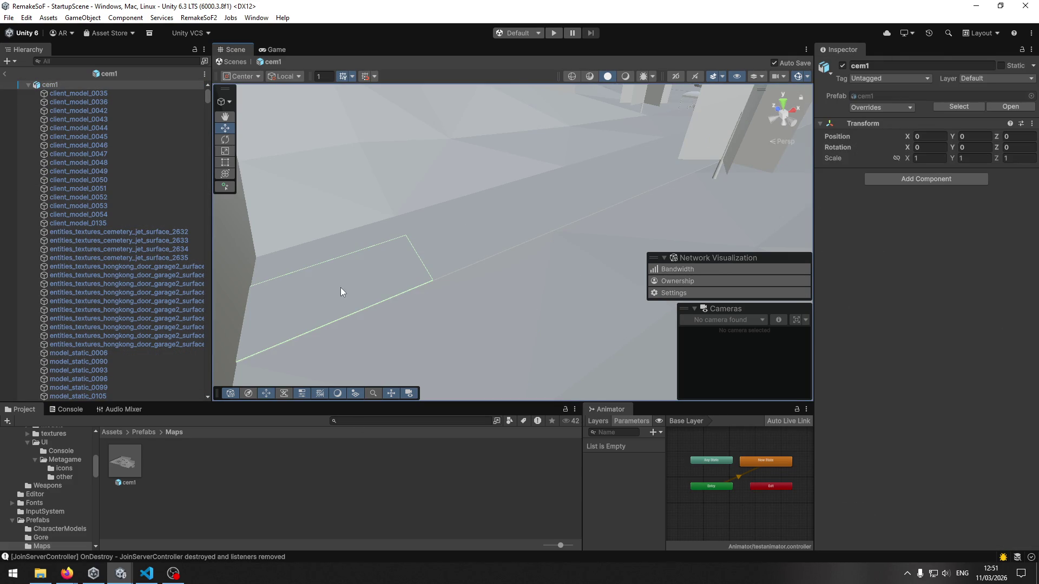
# Step: Select the asphalt piece and review its mapped_texture_0 and q3map_material_0 entries
pyautogui.click(340, 292)
pyautogui.scroll(-5, 851, 370)
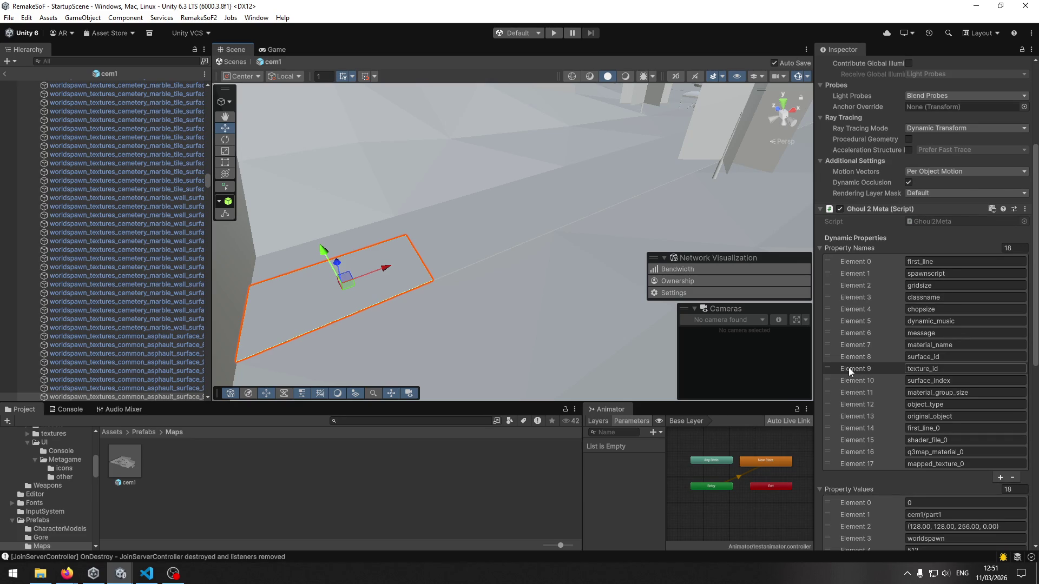
pyautogui.click(946, 463)
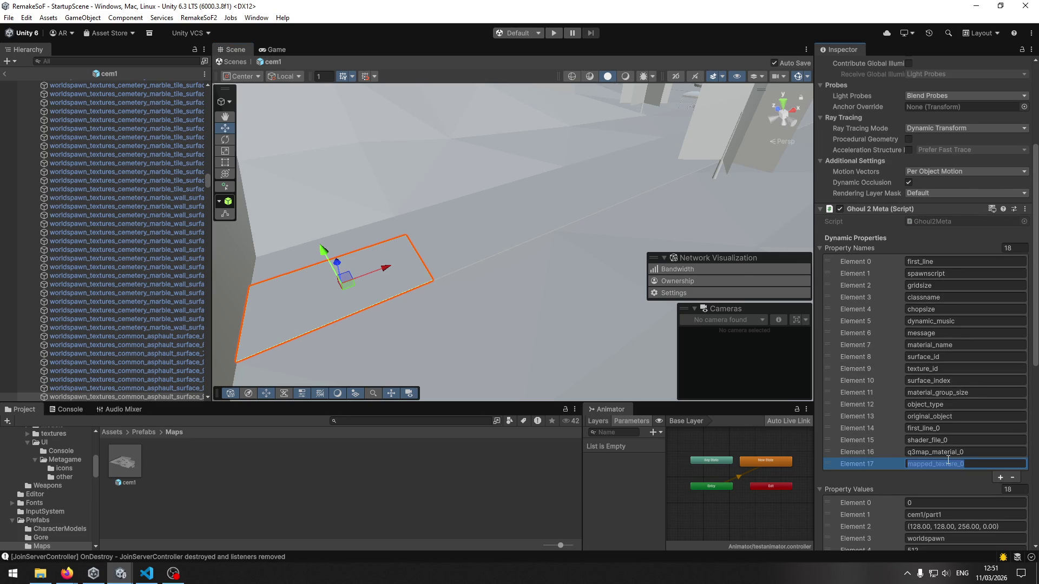
pyautogui.click(936, 456)
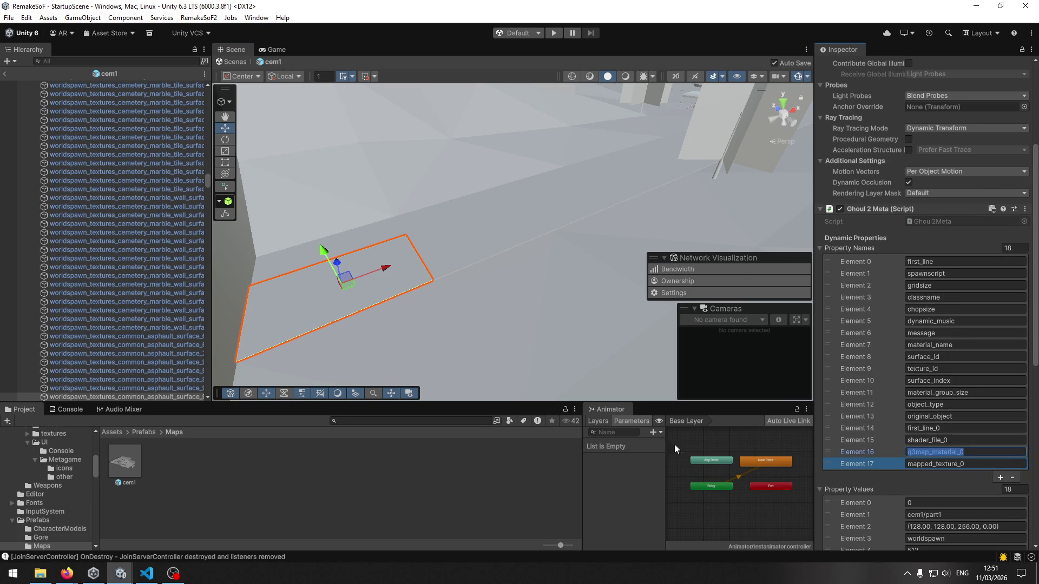
pyautogui.click(532, 491)
pyautogui.click(300, 324)
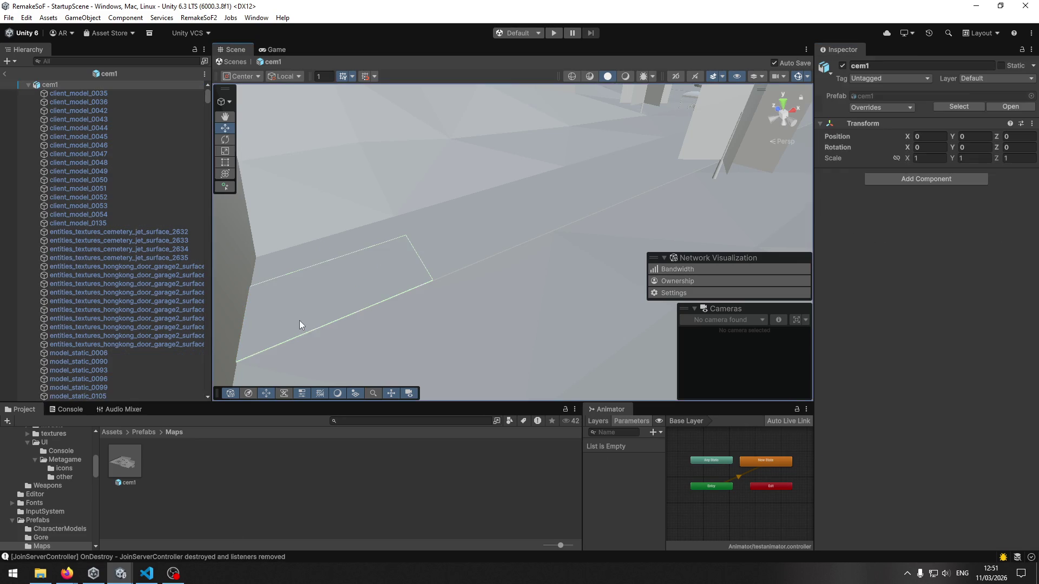
pyautogui.scroll(-2, 832, 434)
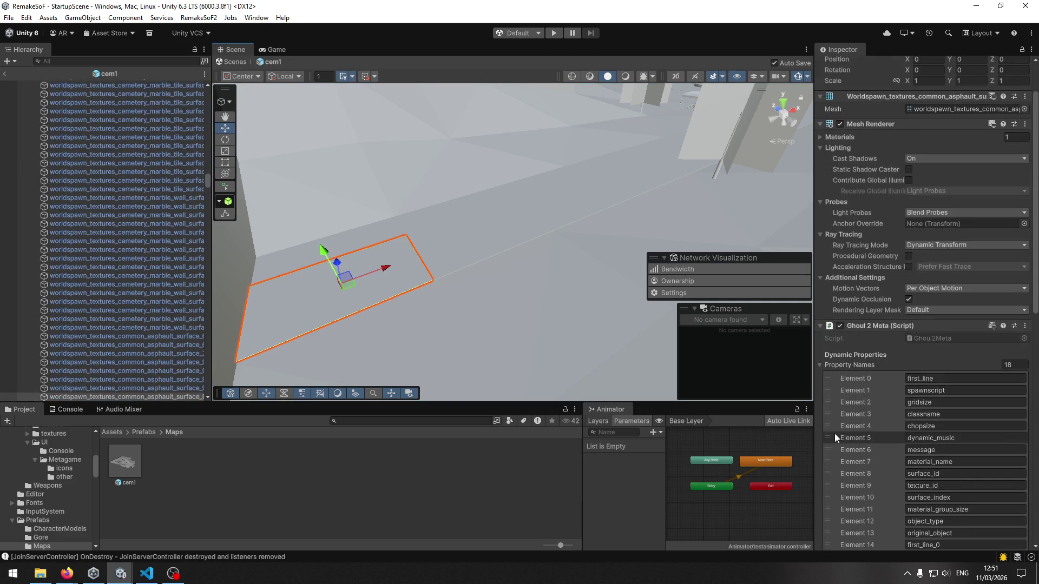
pyautogui.scroll(-2, 871, 447)
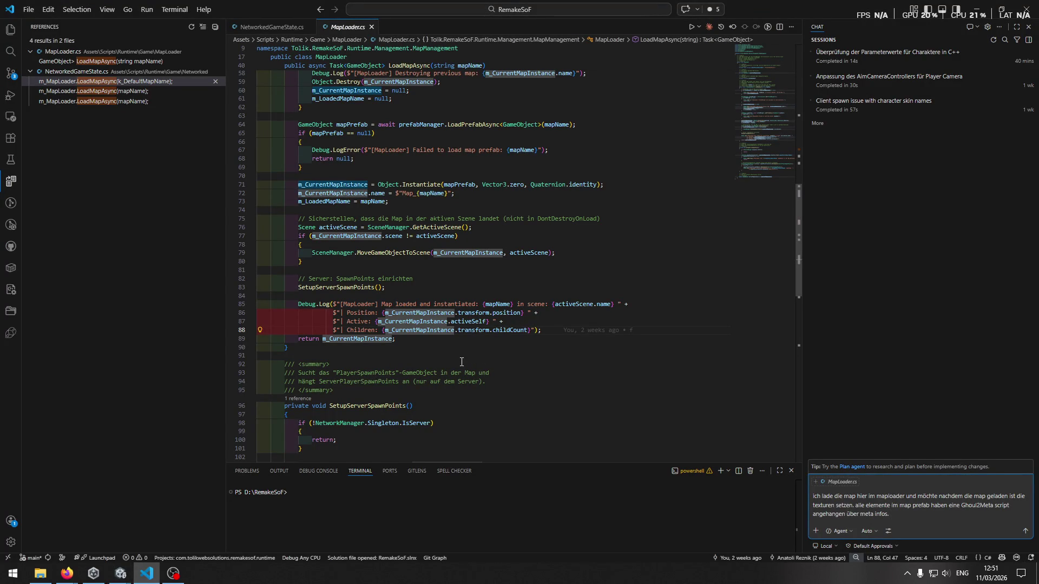
# Step: Append '. Dort gibt es jeweils' to the Copilot chat prompt
pyautogui.scroll(-1, 568, 368)
pyautogui.write('.')
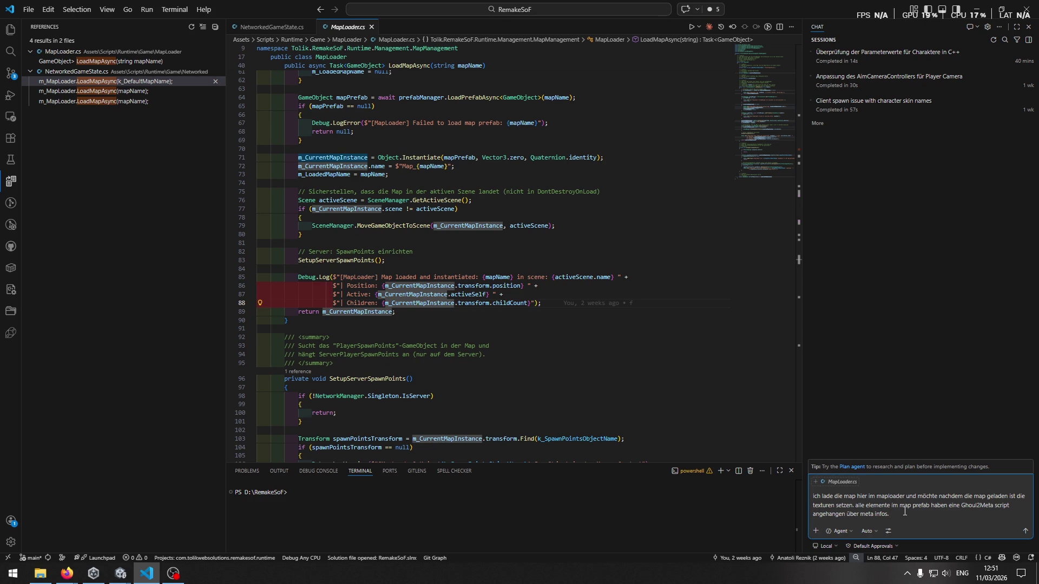
pyautogui.write('Dort gibt es ')
pyautogui.write('jeweils')
pyautogui.hotkey('alt', 'Tab')
pyautogui.hotkey('alt', 'Tab')
pyautogui.hotkey('alt', 'Tab')
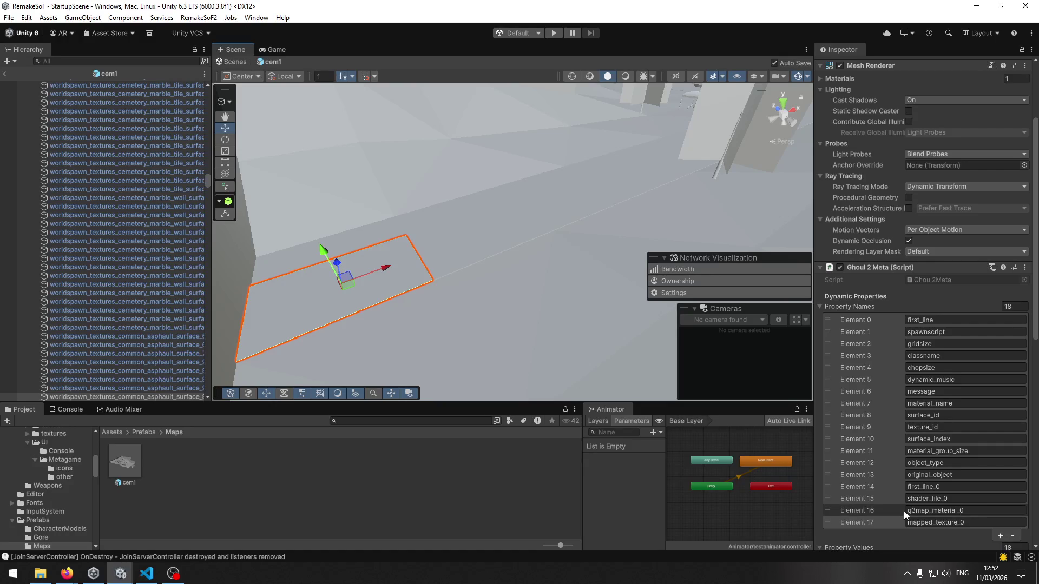
pyautogui.scroll(-6, 904, 510)
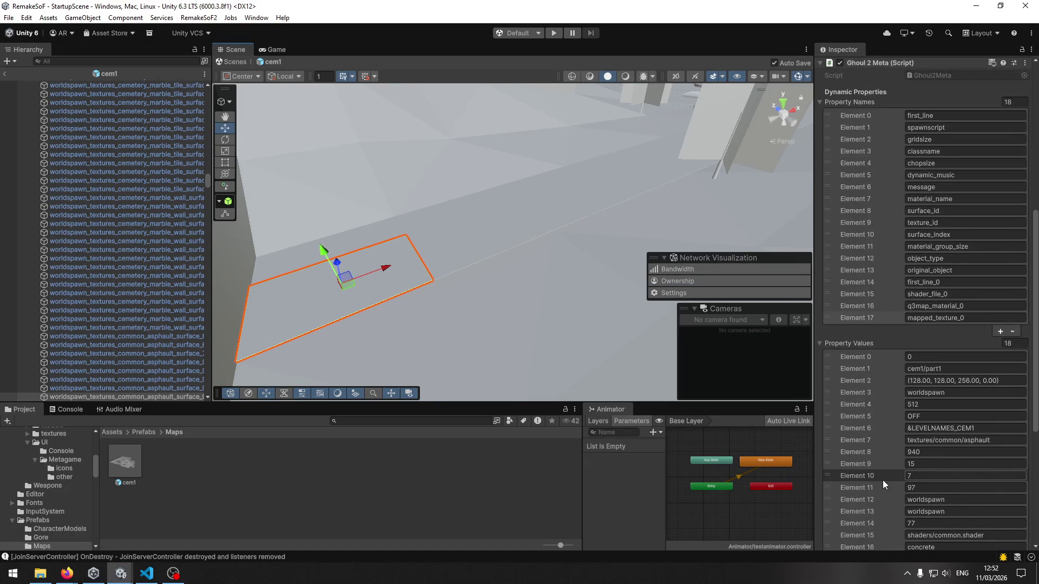
pyautogui.scroll(-1, 882, 484)
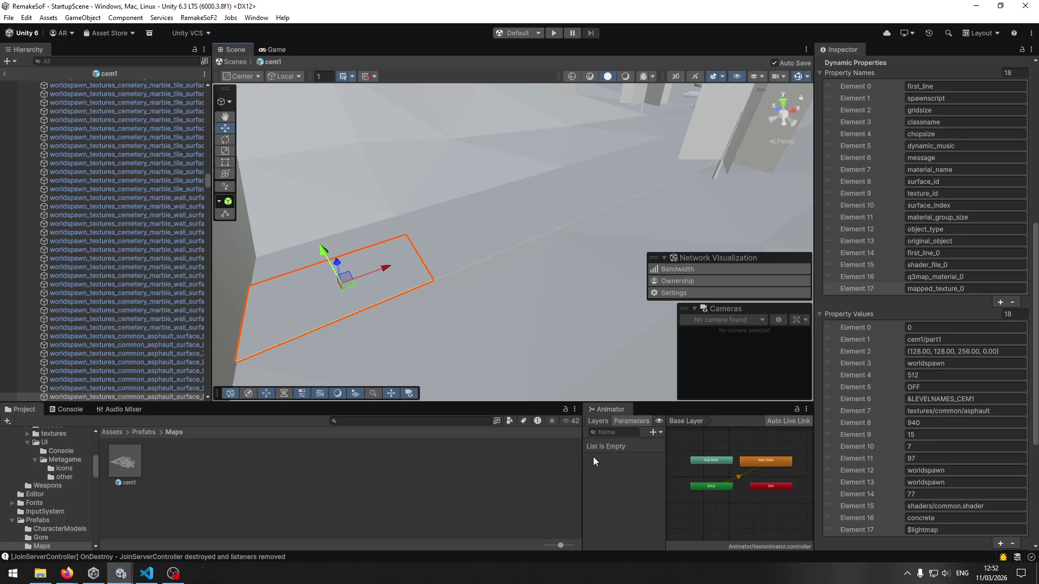
pyautogui.hotkey('alt', 'Tab')
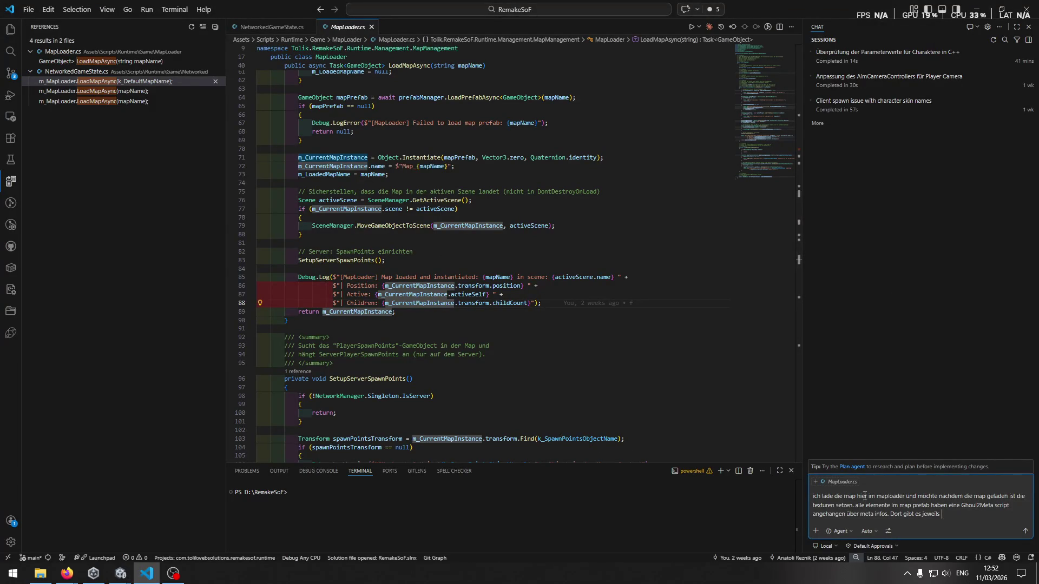
# Step: Add 'eine mapped_texture_0 bis mapped_texture_N' to the chat prompt
pyautogui.hotkey('alt', 'Tab')
pyautogui.click(925, 289)
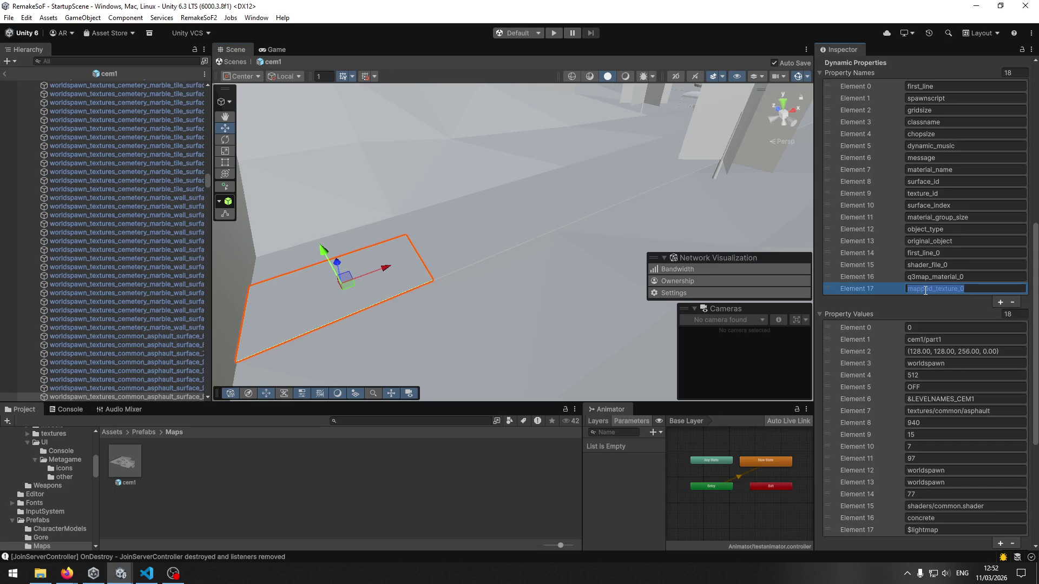
pyautogui.hotkey('alt', 'Tab')
pyautogui.write('eine mapped_texture_')
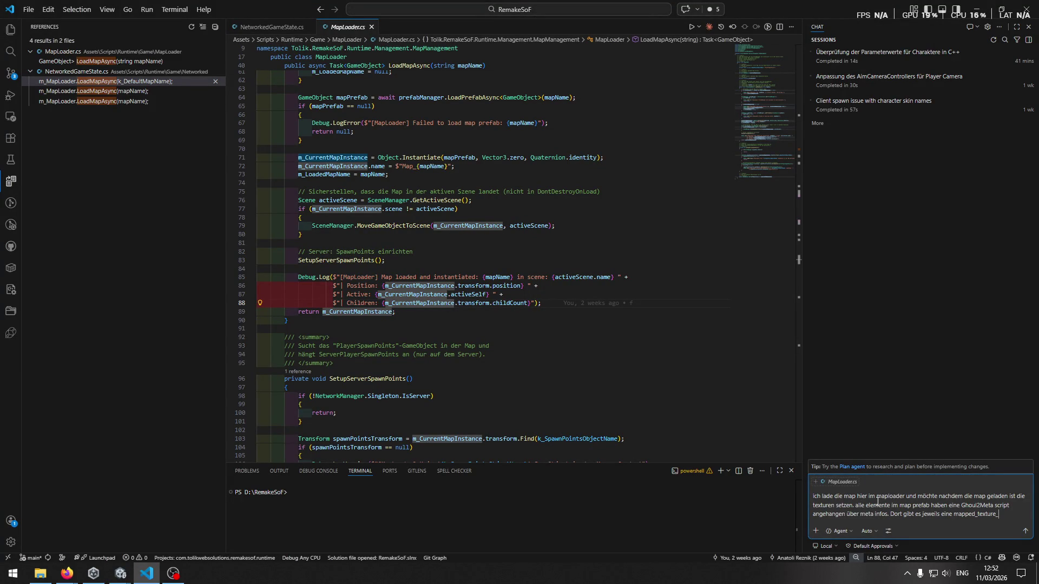
pyautogui.write('0')
pyautogui.write(' bis mapped_texture_')
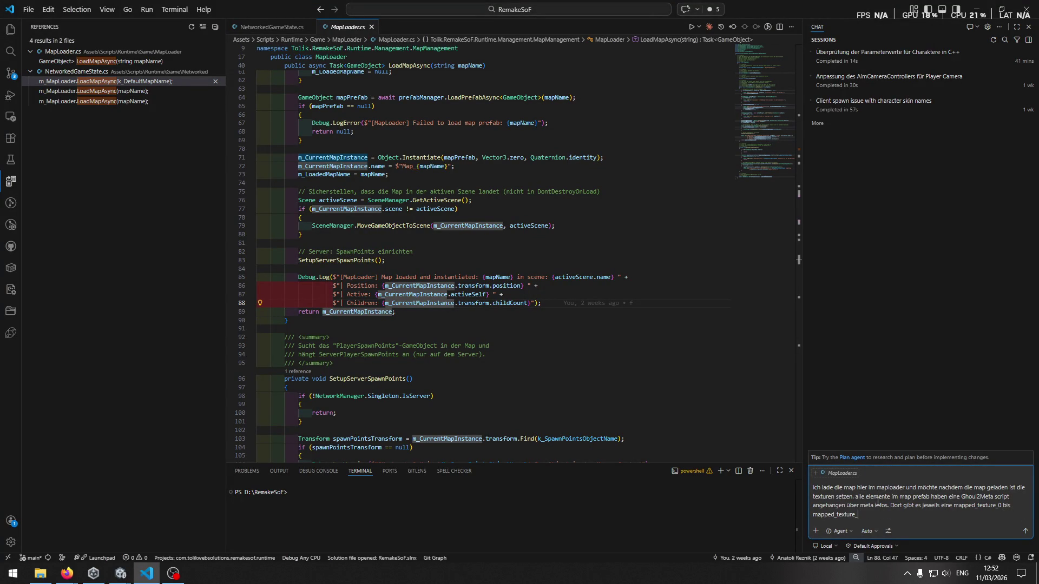
pyautogui.write('N')
# Step: Copy the "textures/common/asphault" value from Unity and paste it quoted into the prompt
pyautogui.hotkey('alt', 'Tab')
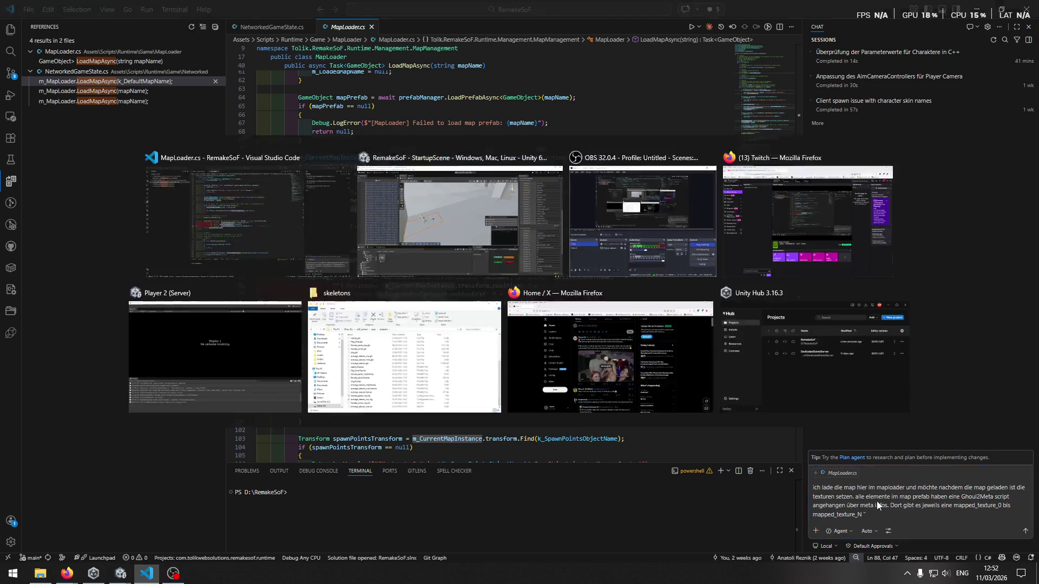
pyautogui.scroll(-3, 933, 501)
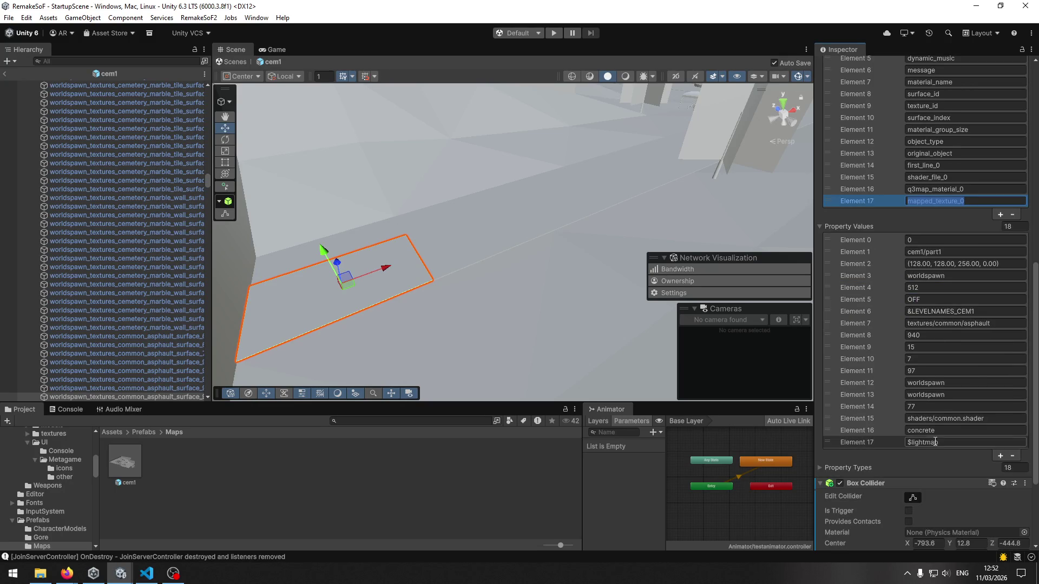
pyautogui.click(938, 420)
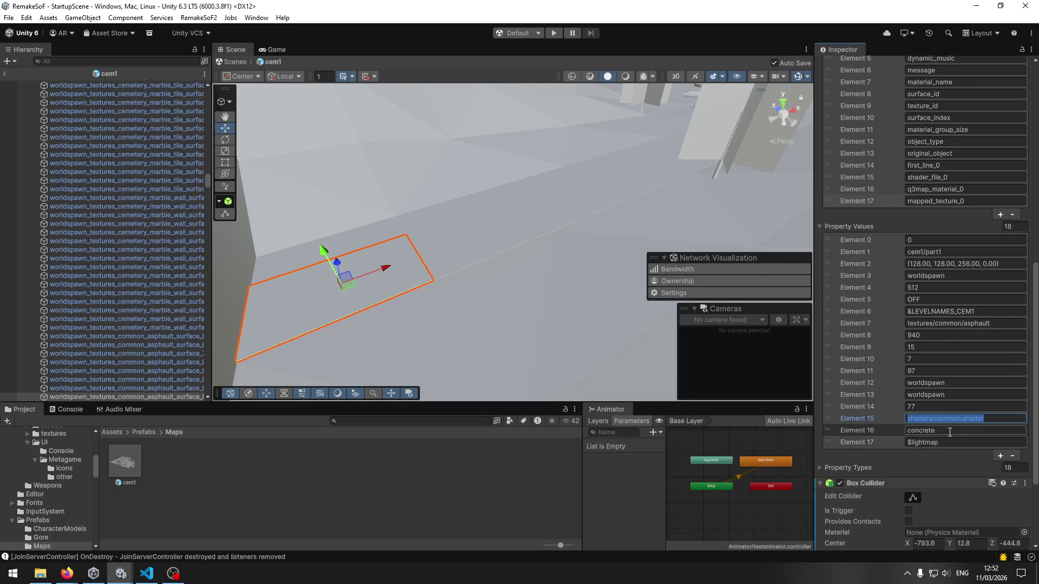
pyautogui.click(946, 432)
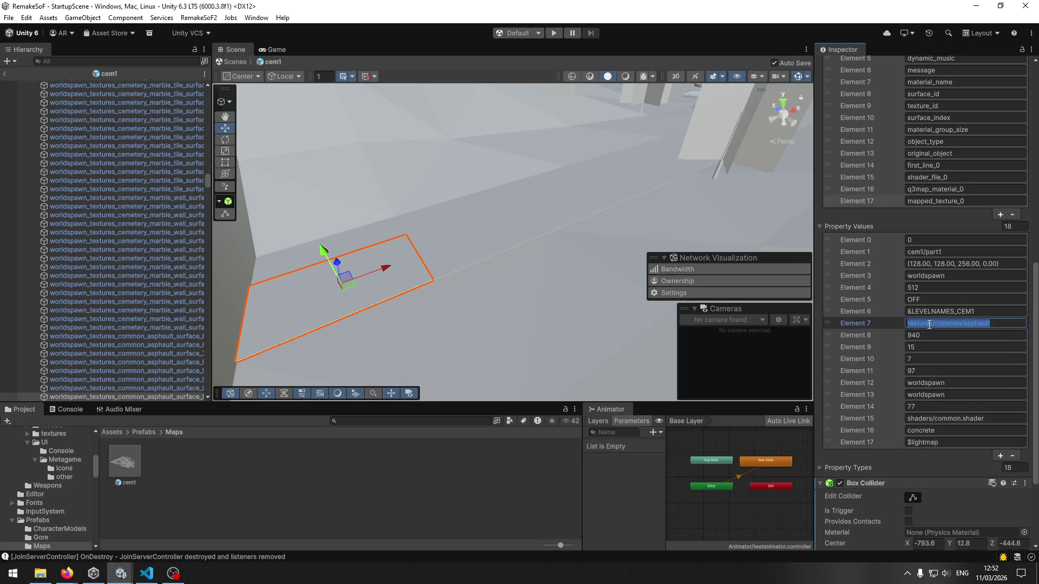
pyautogui.hotkey('ctrl', 'c')
pyautogui.hotkey('alt', 'Tab')
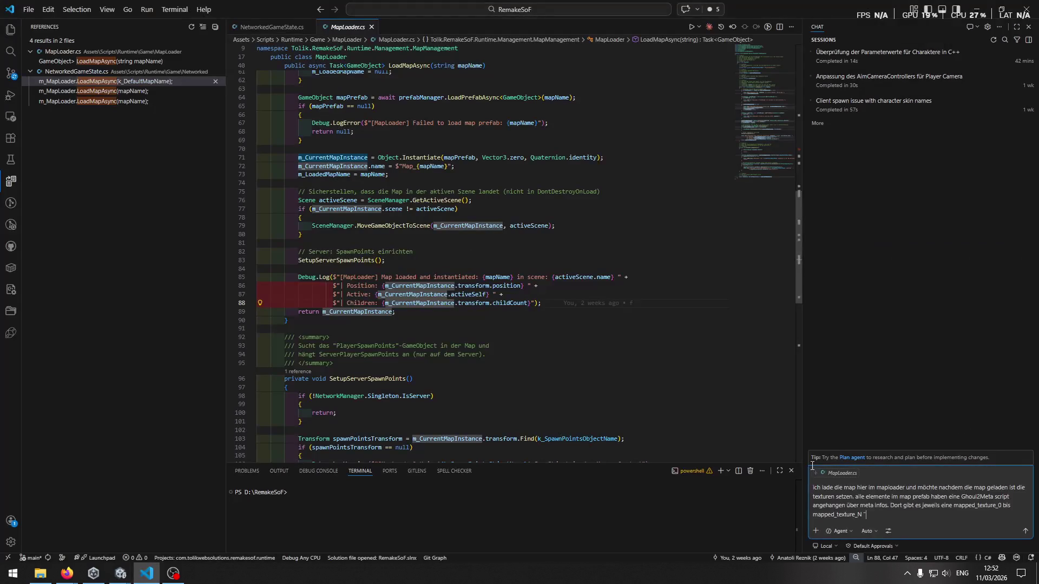
pyautogui.hotkey('ctrl', 'v')
pyautogui.write('"')
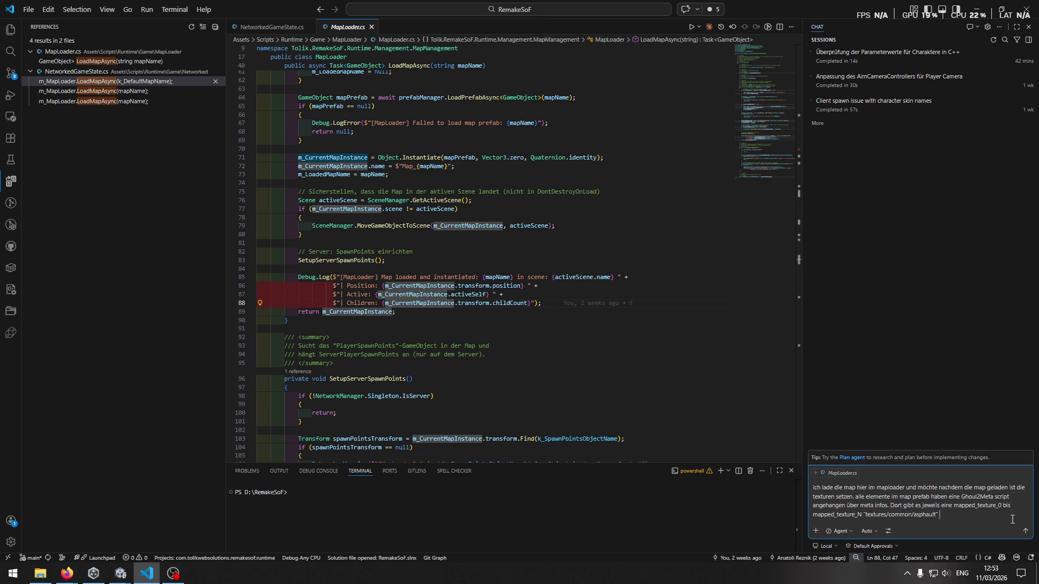
pyautogui.hotkey('alt', 'Tab')
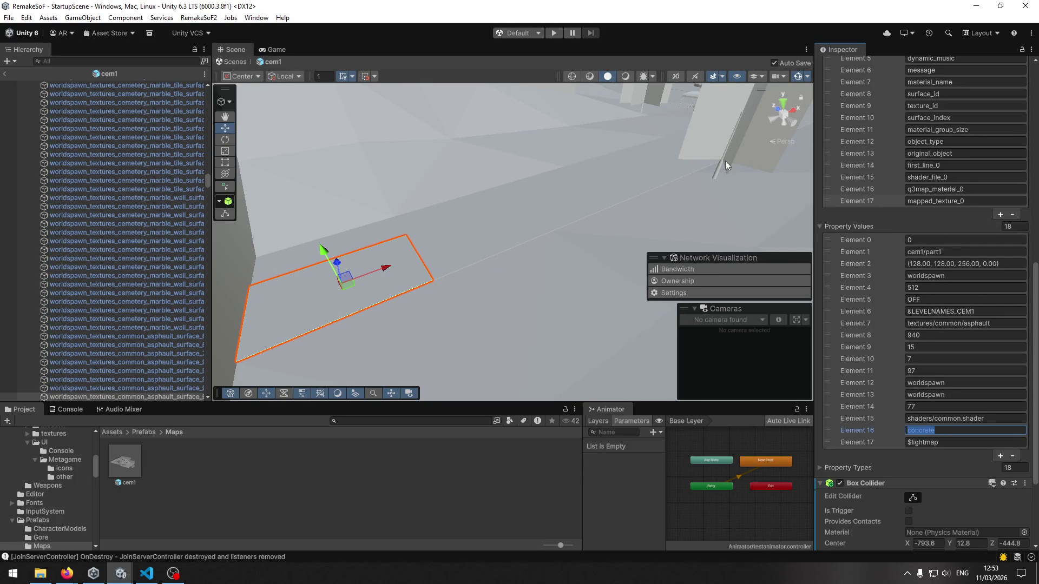
# Step: Compare the Ghoul 2 Meta lists of the top-right model piece and the green grass triangle
pyautogui.click(719, 135)
pyautogui.click(718, 135)
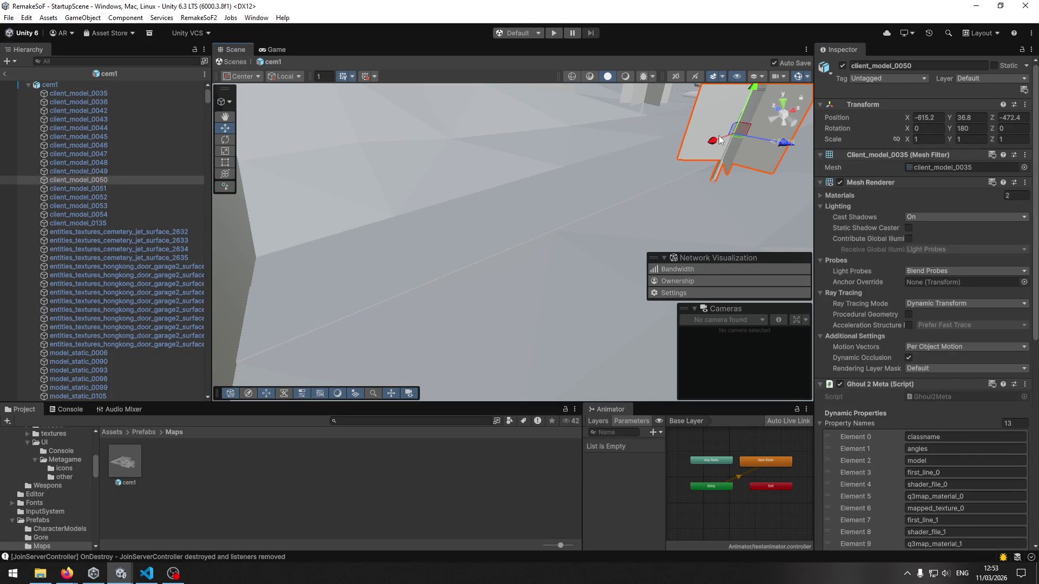
pyautogui.scroll(-5, 862, 255)
pyautogui.click(408, 143)
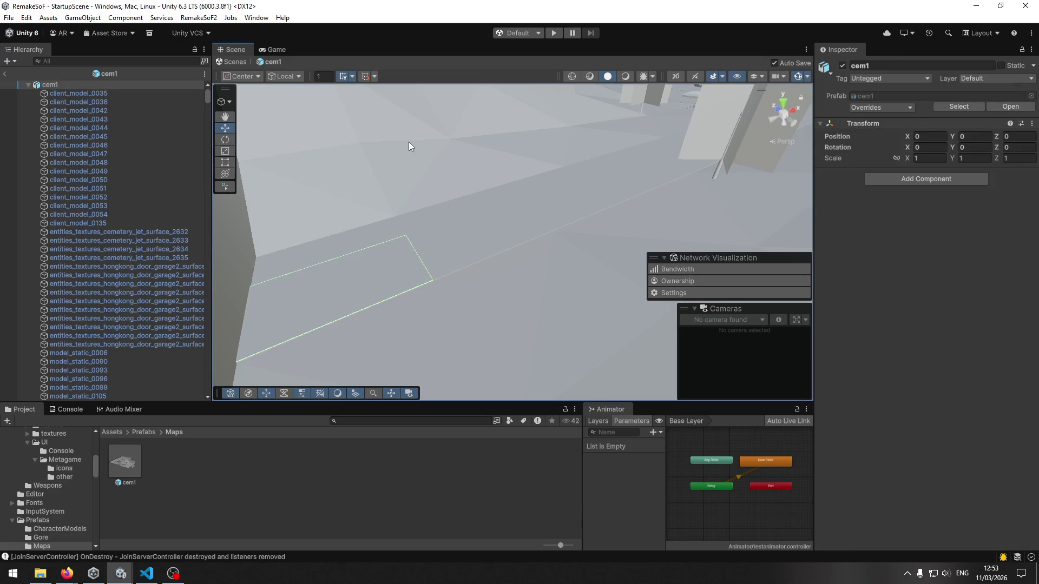
pyautogui.click(409, 143)
pyautogui.scroll(-10, 861, 322)
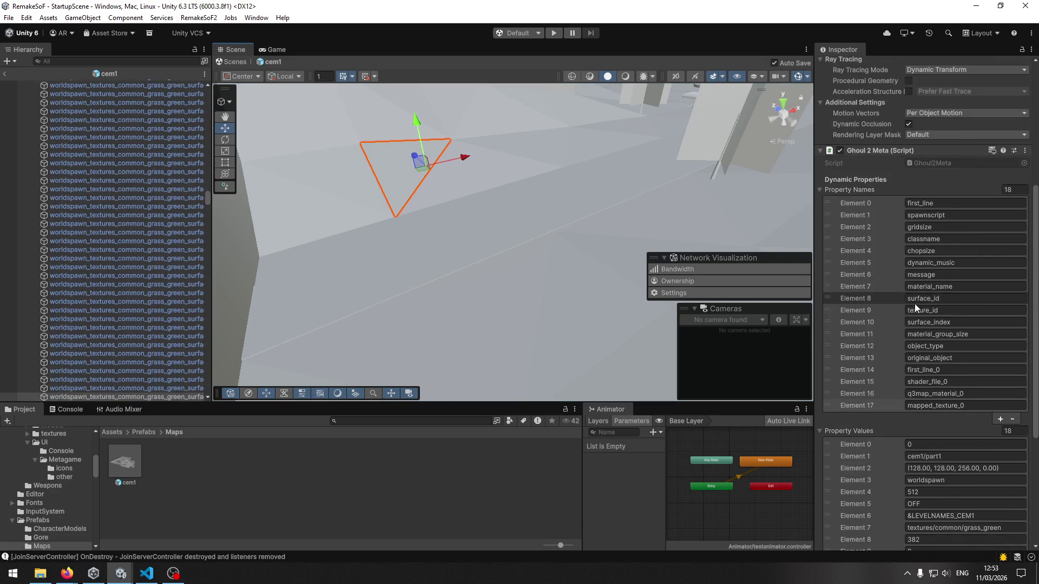
pyautogui.scroll(-1, 896, 312)
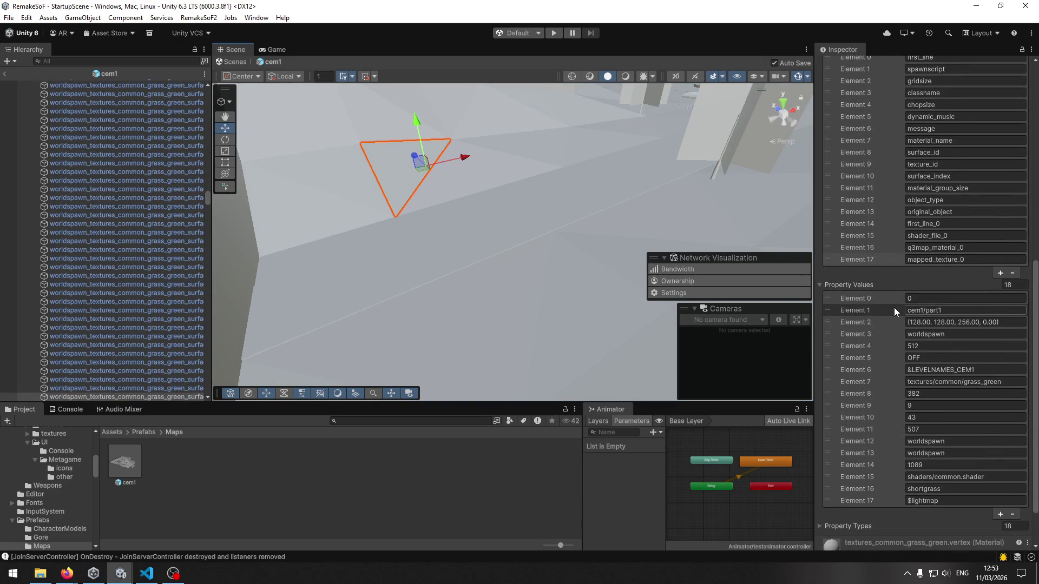
pyautogui.scroll(10, 894, 308)
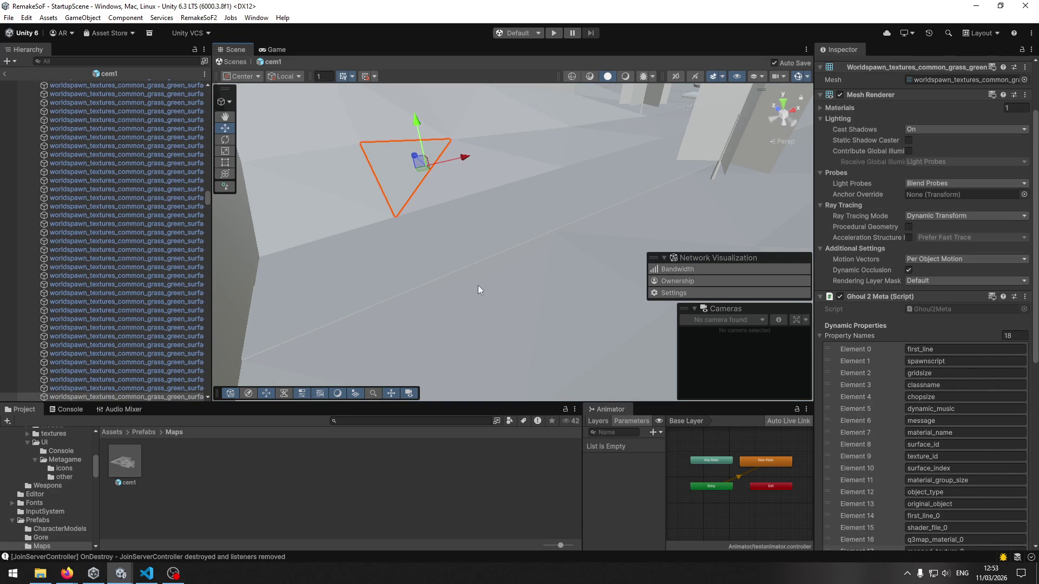
pyautogui.click(561, 205)
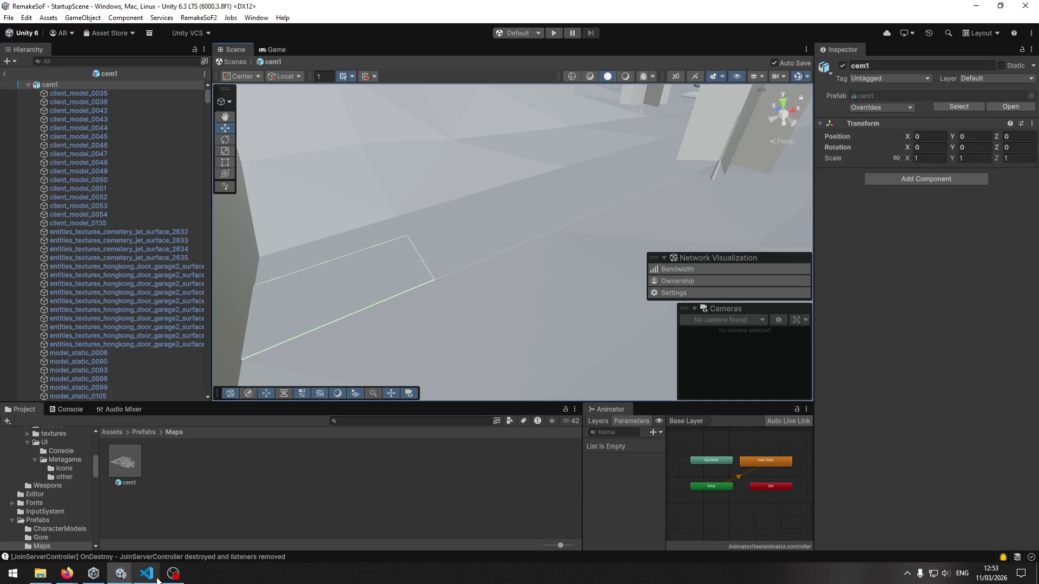
pyautogui.moveTo(156, 576)
pyautogui.click(159, 542)
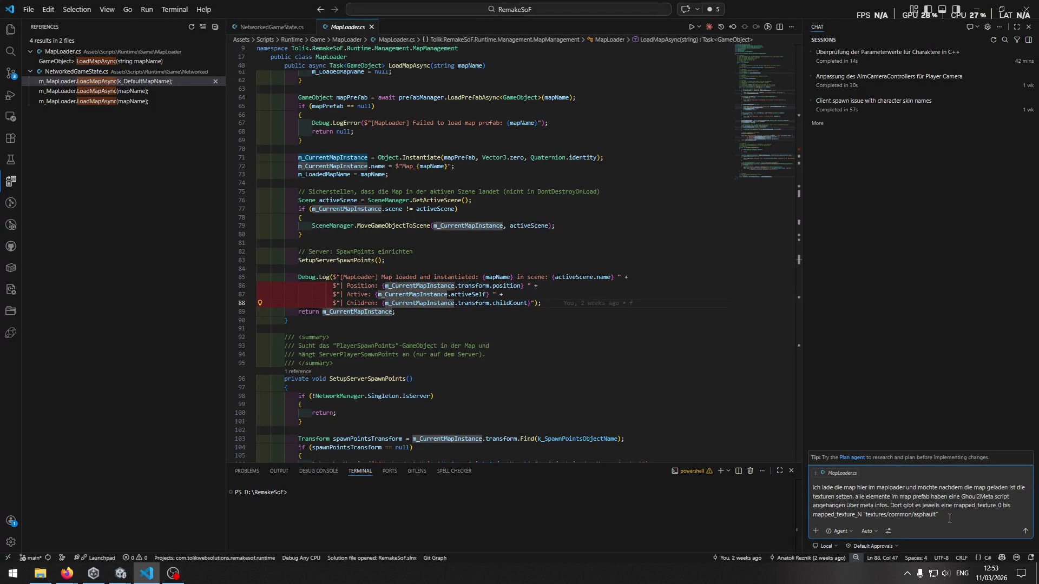
# Step: Add the condition 'wenn der mapped_texture_ value mit "$" anfängt' to the prompt
pyautogui.write(' wenn der ')
pyautogui.write('mapped_t')
pyautogui.write('exture_')
pyautogui.write(' na')
pyautogui.press('BackSpace')
pyautogui.press('BackSpace')
pyautogui.write('value mit "')
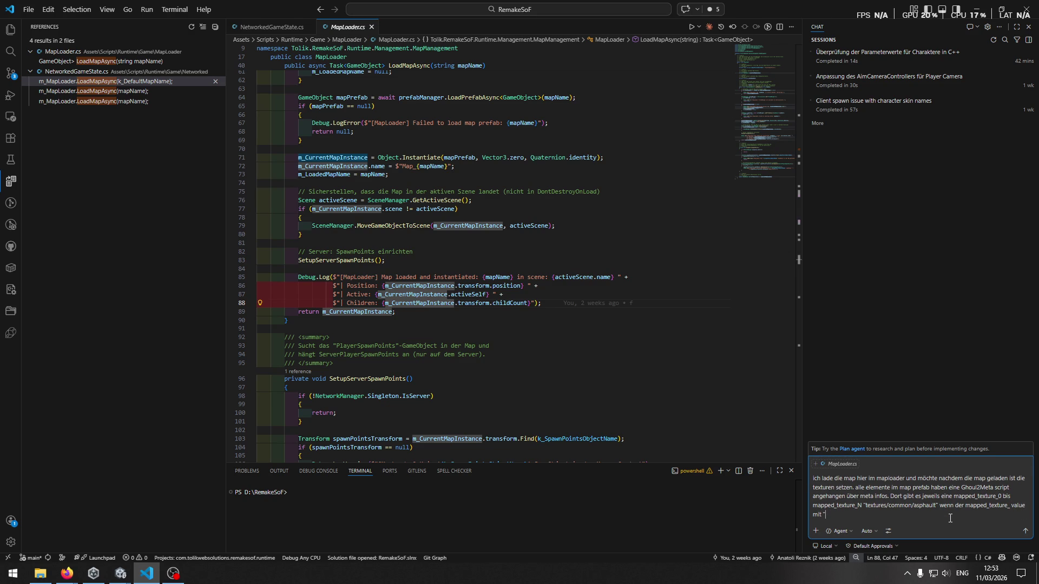
pyautogui.write('$" anfängt')
pyautogui.hotkey('alt', 'Tab')
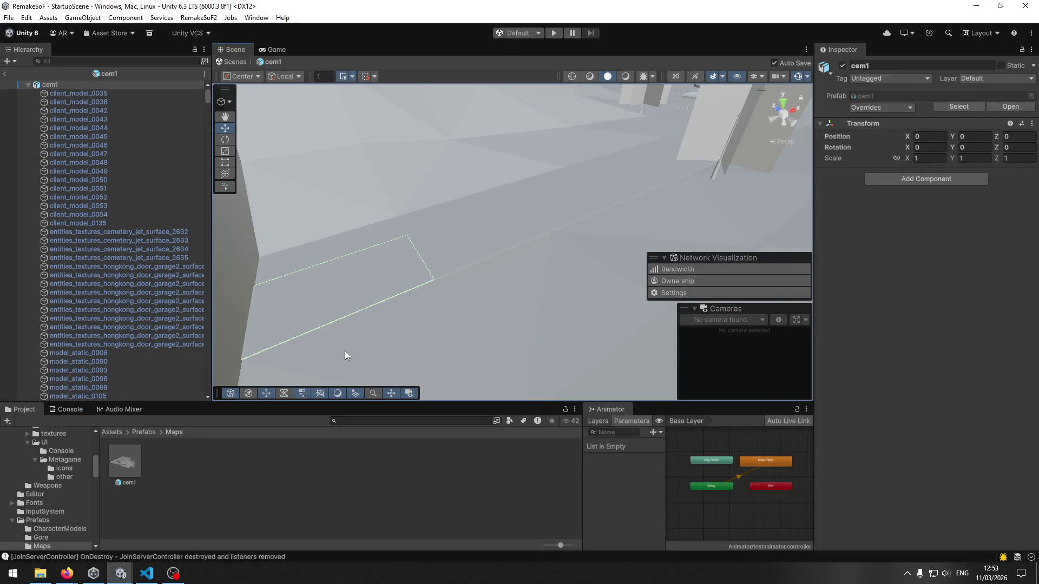
# Step: Select the asphalt floor piece and check its Ghoul 2 Meta material_name value
pyautogui.click(335, 303)
pyautogui.scroll(-10, 944, 421)
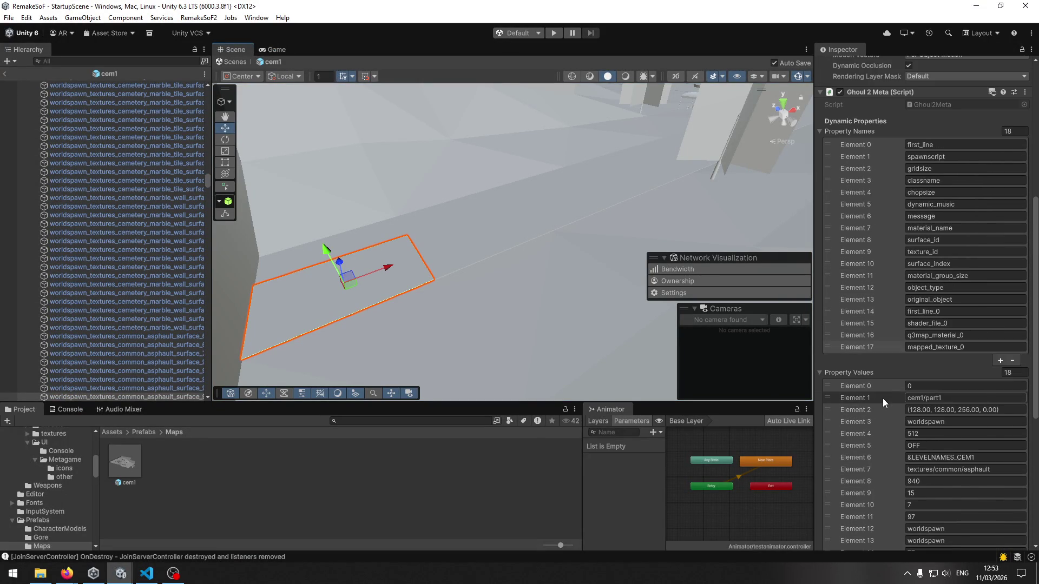
pyautogui.scroll(-3, 875, 365)
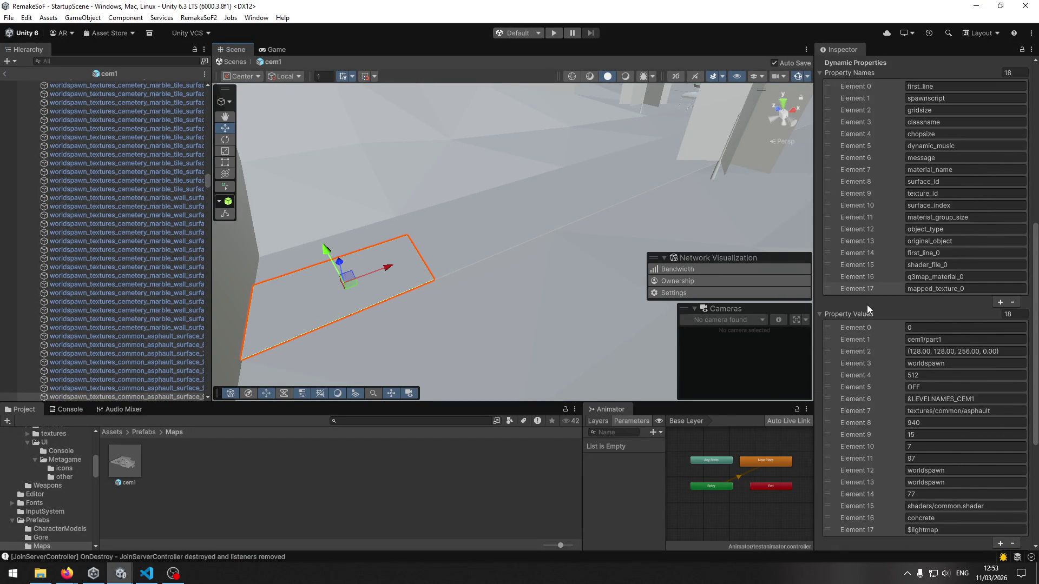
pyautogui.click(866, 170)
pyautogui.hotkey('alt', 'Tab')
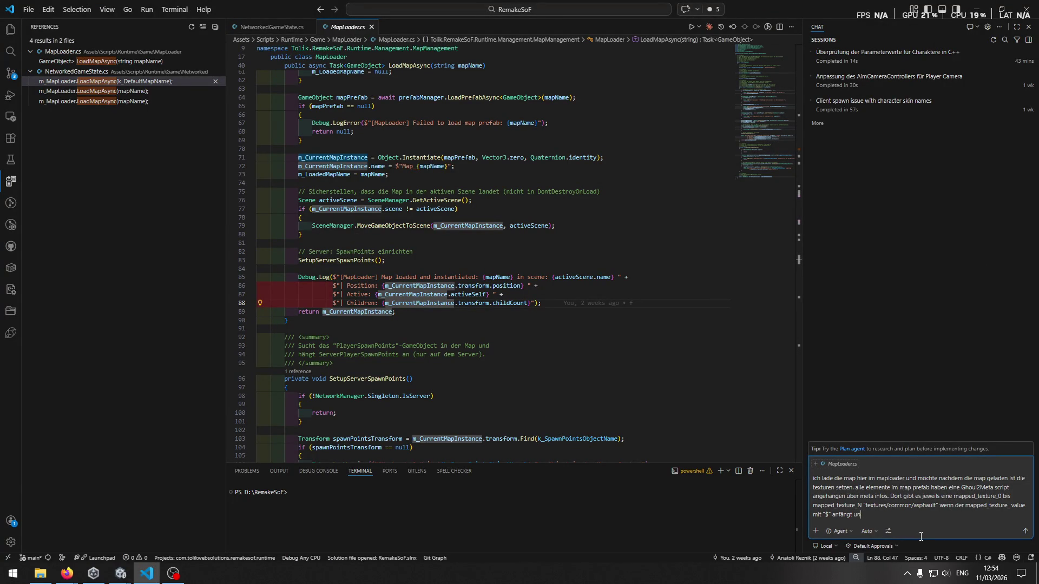
# Step: Change the Copilot draft's ending condition to 'wenn es nur eine mapped_texture_0 gibt', leaving it unsent
pyautogui.press('BackSpace')
pyautogui.press('BackSpace')
pyautogui.press('BackSpace')
pyautogui.press('BackSpace')
pyautogui.press('BackSpace')
pyautogui.press('BackSpace')
pyautogui.press('BackSpace')
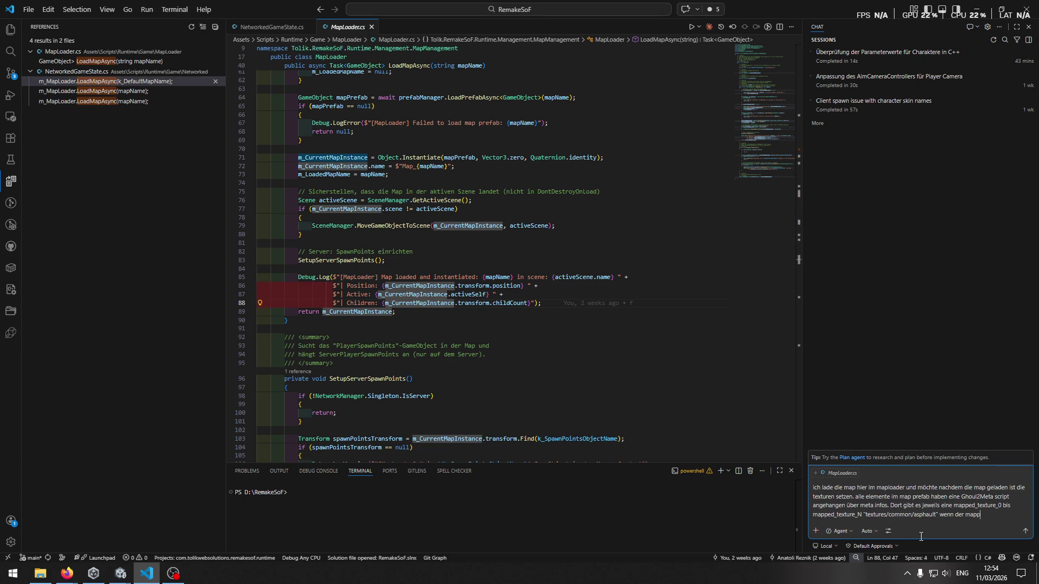
pyautogui.write('es nur ')
pyautogui.write('eine mappe')
pyautogui.write('d_texture_0 ')
pyautogui.write('gibt')
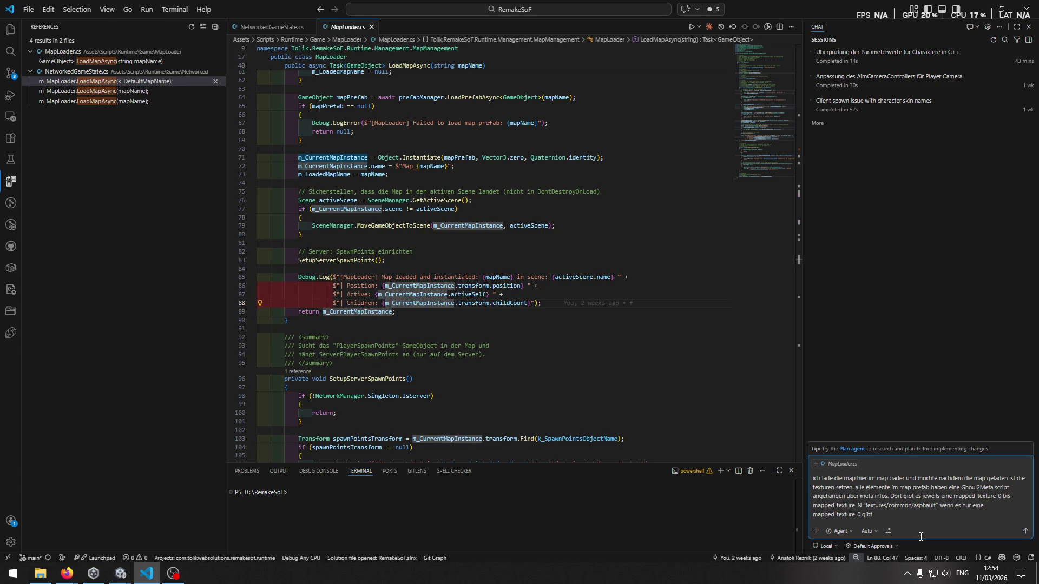
pyautogui.hotkey('alt', 'Tab')
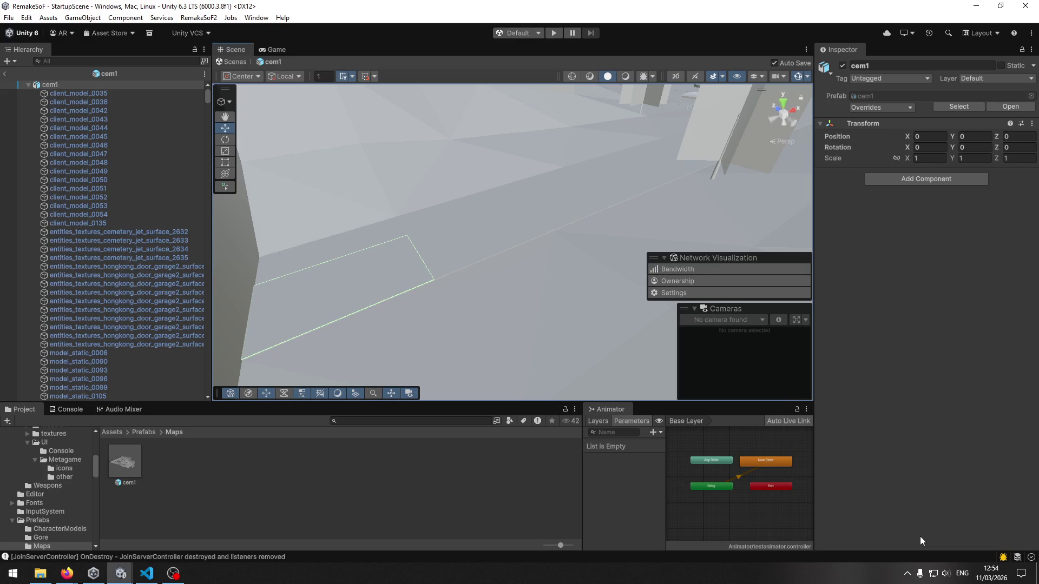
pyautogui.hotkey('alt', 'Tab')
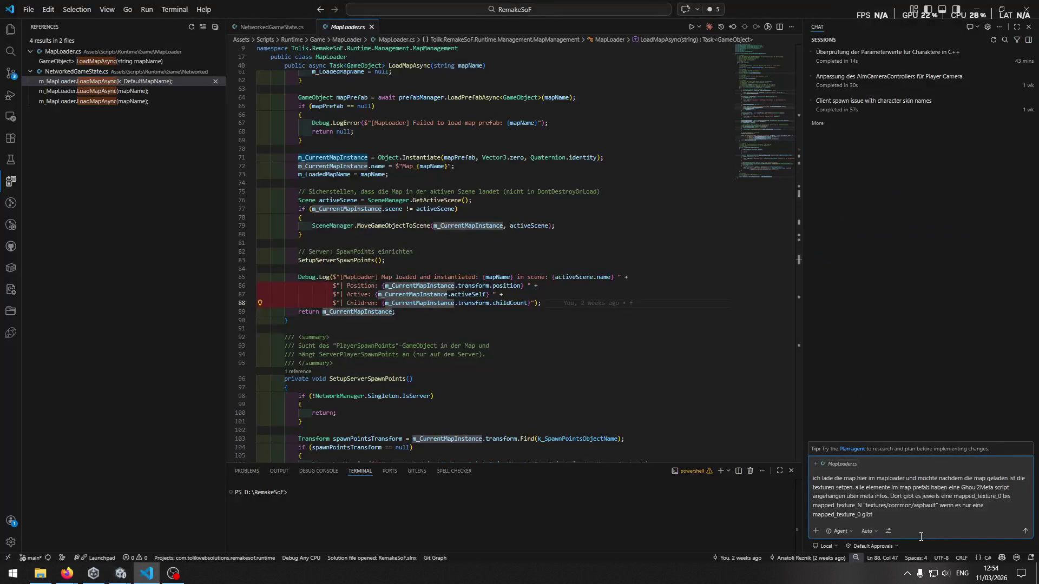